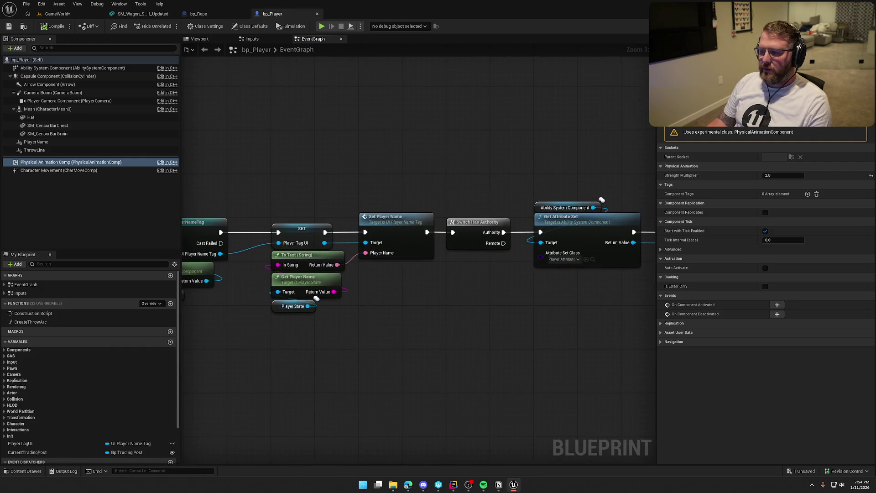
Pan bp_Player's EventGraph to the mic-threshold and voice-level nodes, then switch to Rider
{"action": "mouse_move", "coordinate": [190, 118]}
{"action": "left_mouse_down"}
{"action": "mouse_move", "coordinate": [308, 118]}
{"action": "mouse_move", "coordinate": [447, 59]}
{"action": "left_mouse_up"}
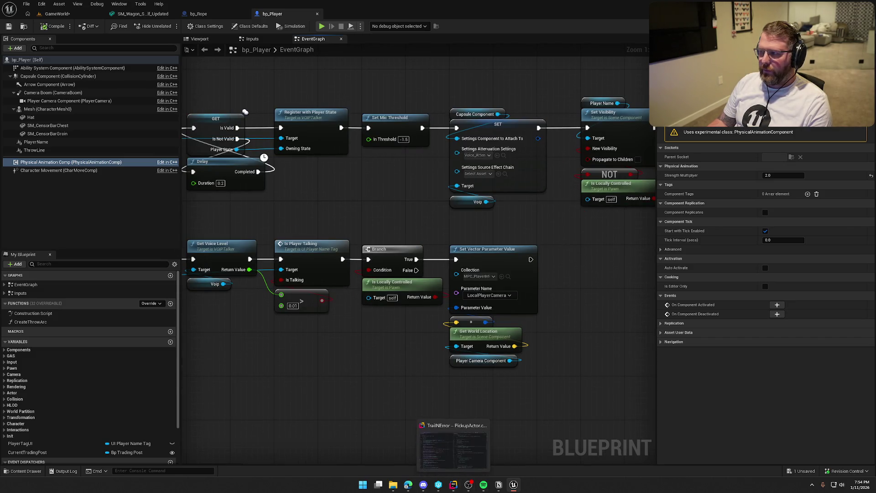
{"action": "key", "text": "alt+Tab"}
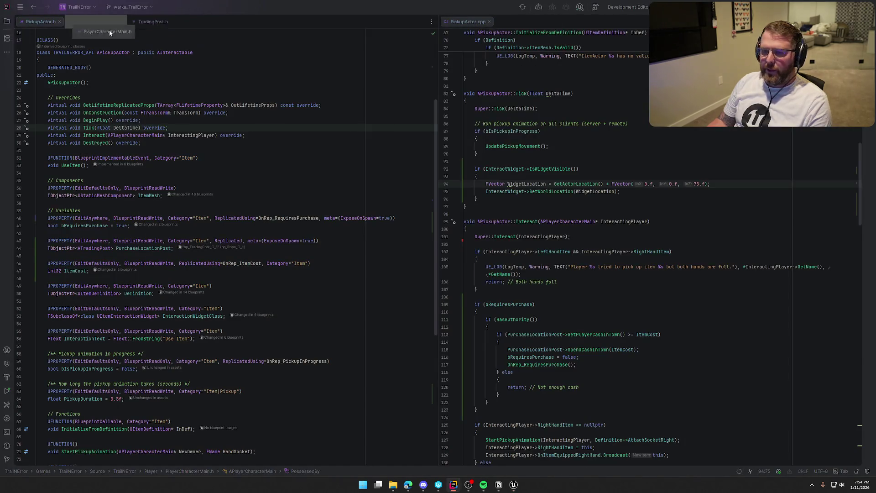
Open PlayerCharacterMain.cpp in the right split beside its header and dismiss both Copilot warnings
{"action": "mouse_move", "coordinate": [108, 29]}
{"action": "left_mouse_down"}
{"action": "mouse_move", "coordinate": [178, 28]}
{"action": "mouse_move", "coordinate": [148, 23]}
{"action": "left_mouse_up"}
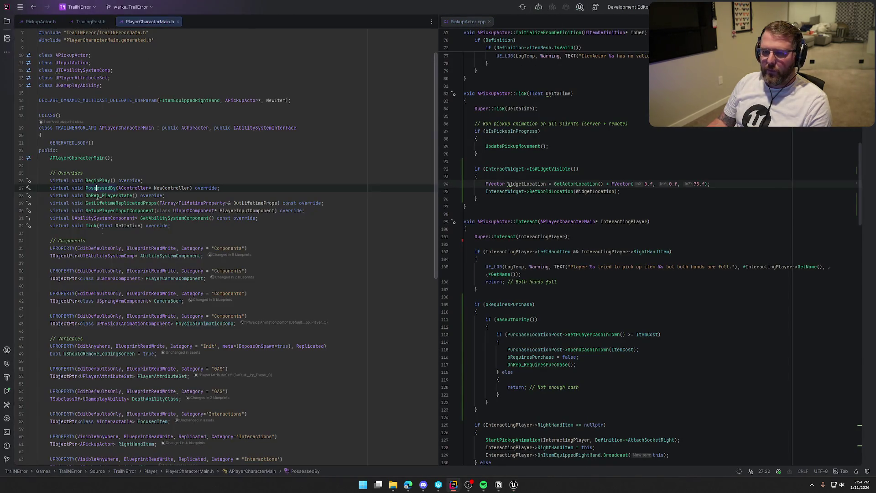
{"action": "left_click", "coordinate": [99, 181]}
{"action": "key", "text": "ctrl+alt+Home"}
{"action": "mouse_move", "coordinate": [216, 21]}
{"action": "left_mouse_down"}
{"action": "mouse_move", "coordinate": [317, 61]}
{"action": "mouse_move", "coordinate": [529, 20]}
{"action": "left_mouse_up"}
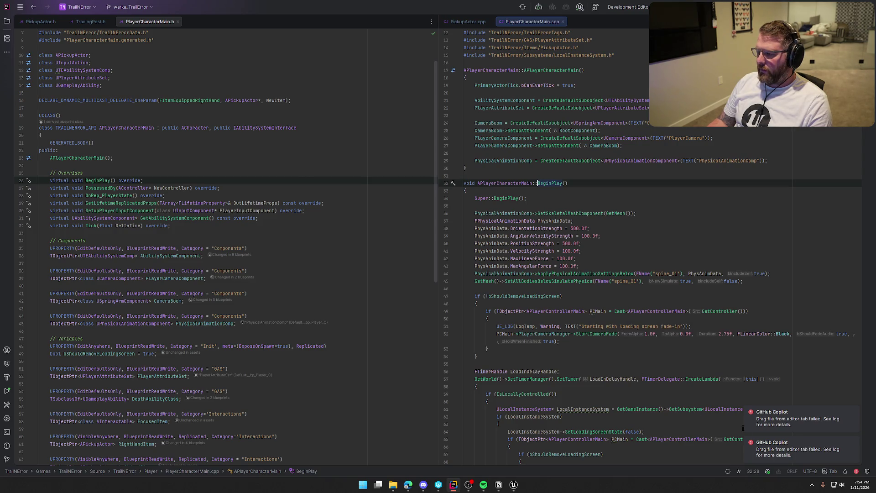
{"action": "left_click", "coordinate": [853, 442]}
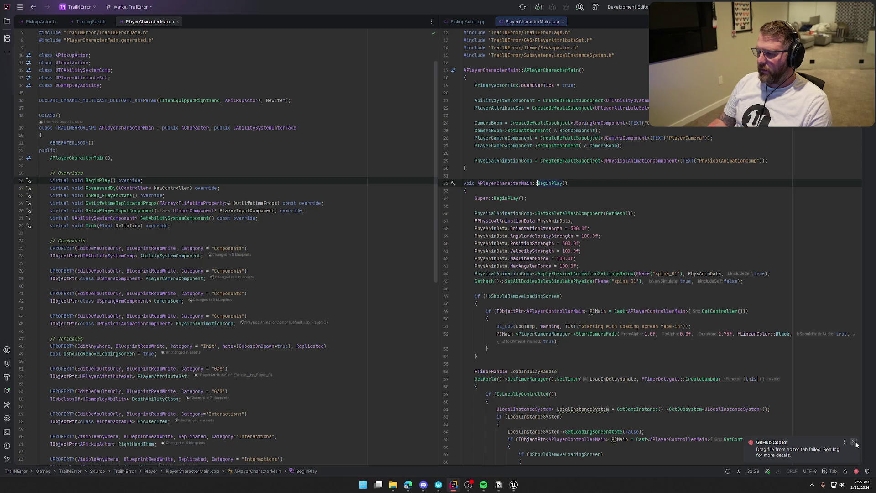
{"action": "left_click", "coordinate": [854, 442]}
Review the BeginPlay physical-animation setup on lines 36–45, then return to Unreal
{"action": "left_click", "coordinate": [476, 213]}
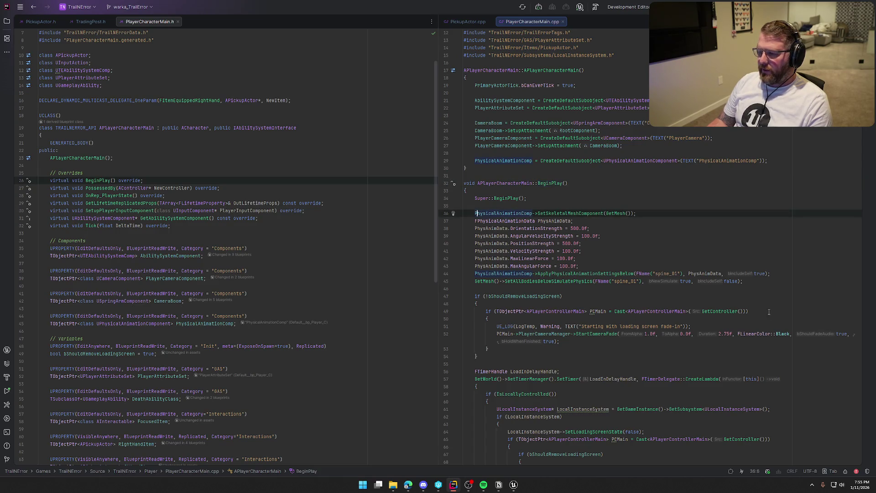
{"action": "left_click", "coordinate": [753, 283], "text": "shift"}
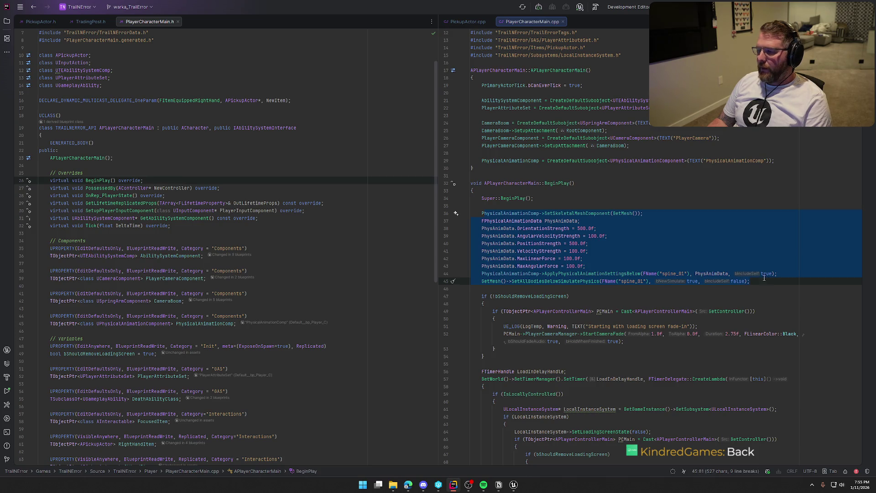
{"action": "left_click", "coordinate": [482, 282]}
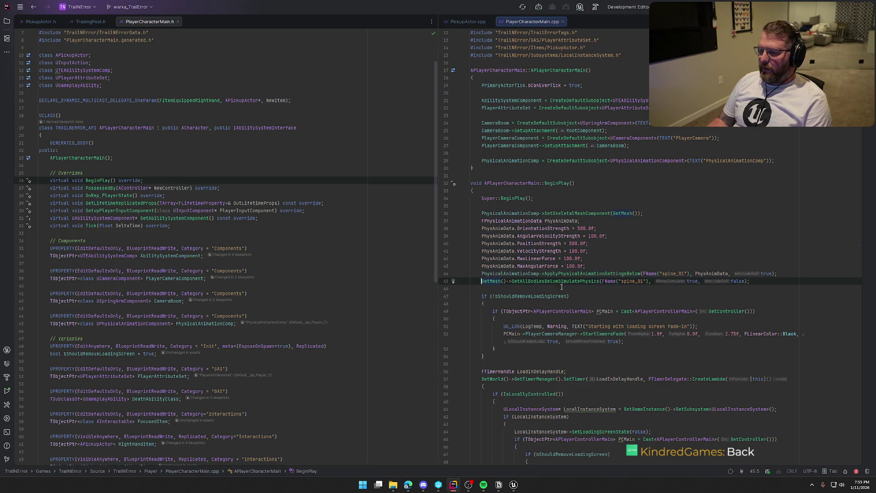
{"action": "left_click", "coordinate": [761, 283], "text": "shift"}
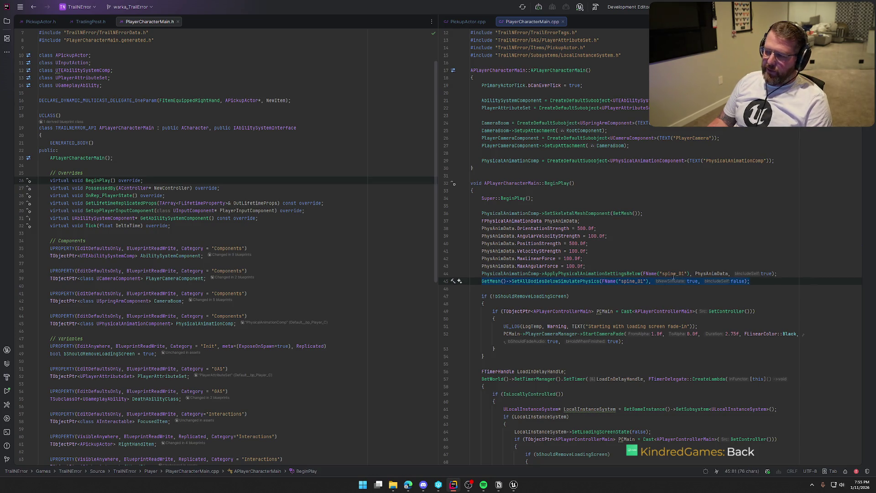
{"action": "left_click", "coordinate": [772, 286]}
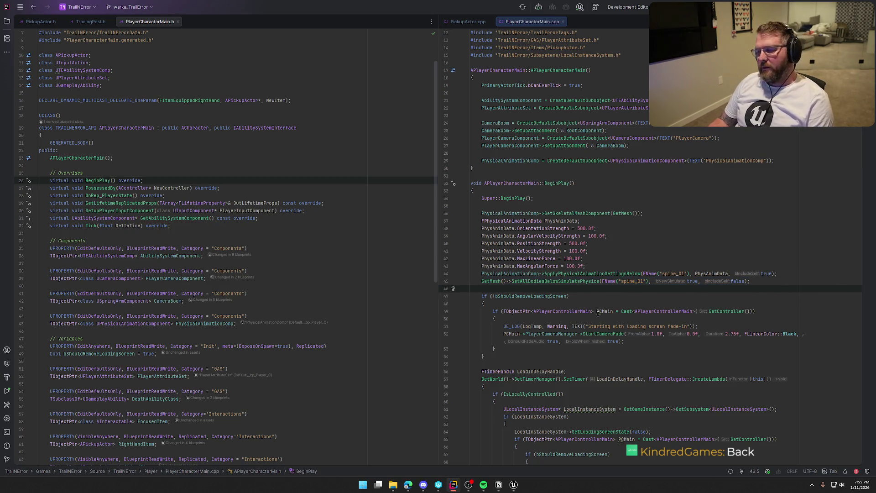
{"action": "left_click", "coordinate": [514, 484]}
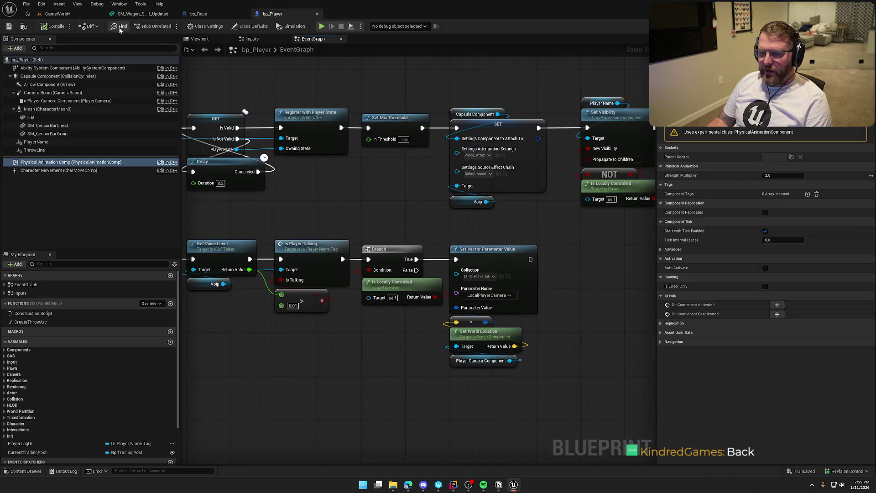
Play the GameWorld level and run the character to the trading-post cabin door beside the NPC
{"action": "left_click", "coordinate": [57, 14]}
{"action": "key", "text": "alt+p"}
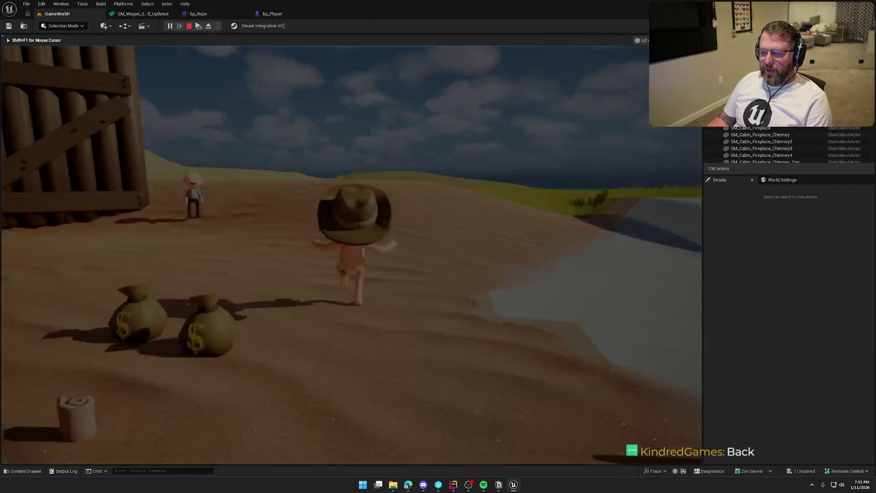
{"action": "key", "text": "w"}
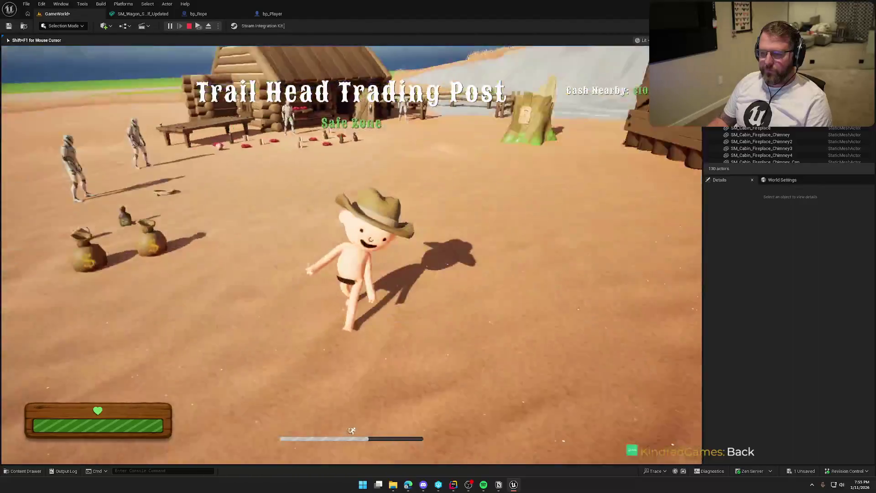
{"action": "key", "text": "w"}
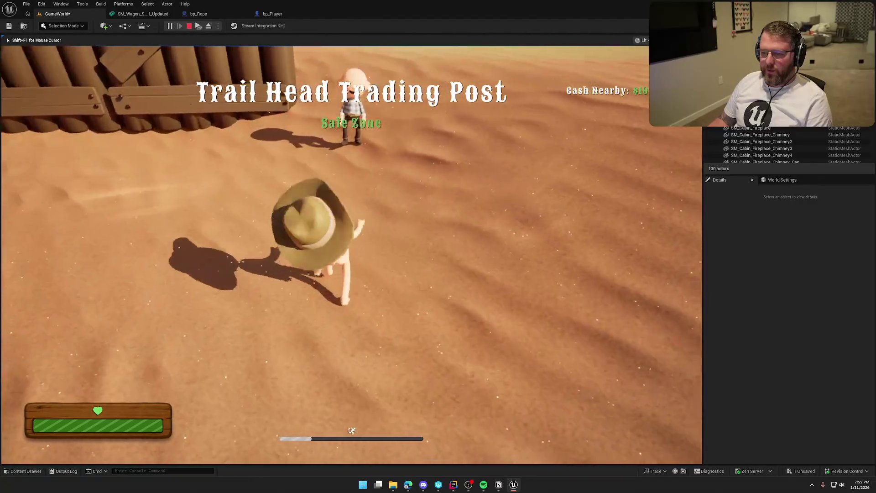
{"action": "key", "text": "w"}
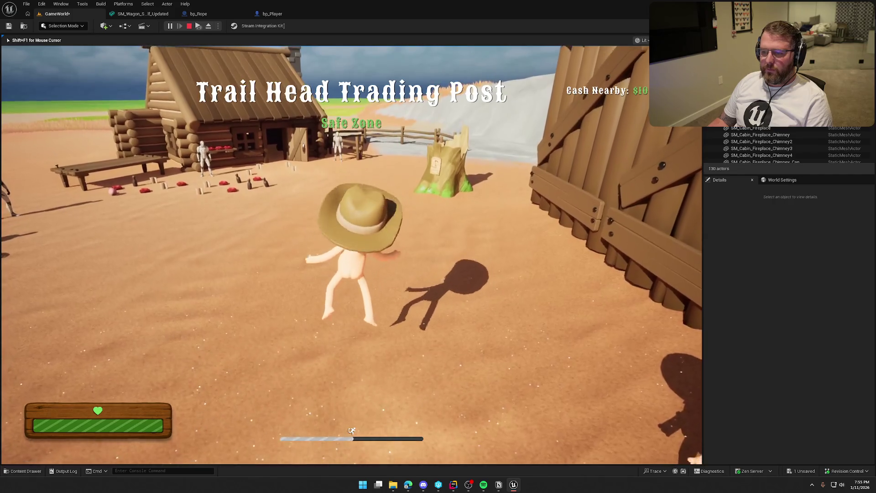
{"action": "key", "text": "w"}
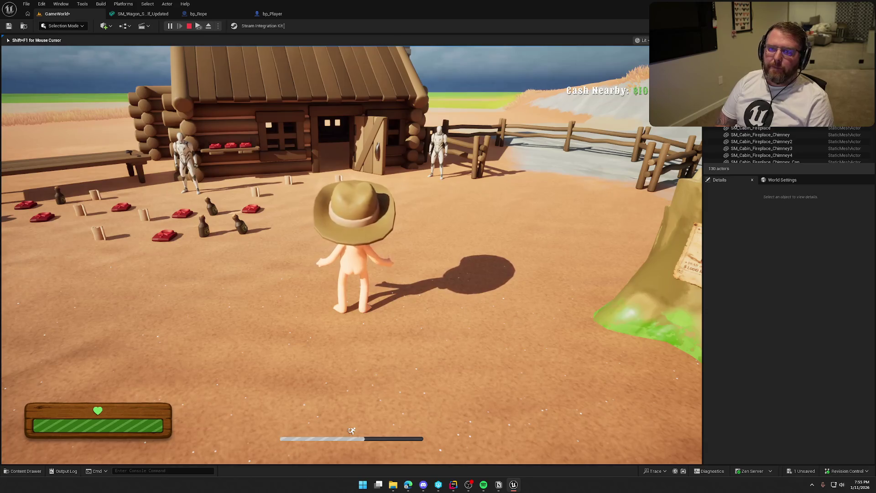
{"action": "key", "text": "w"}
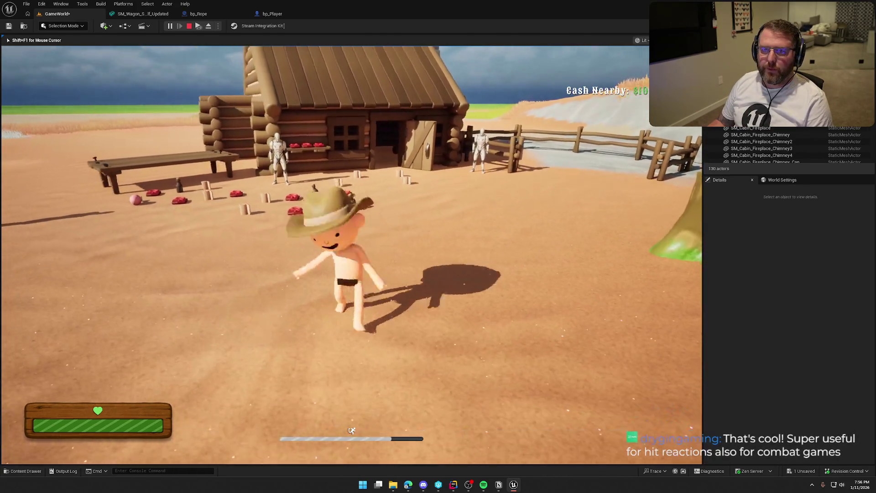
{"action": "key", "text": "w"}
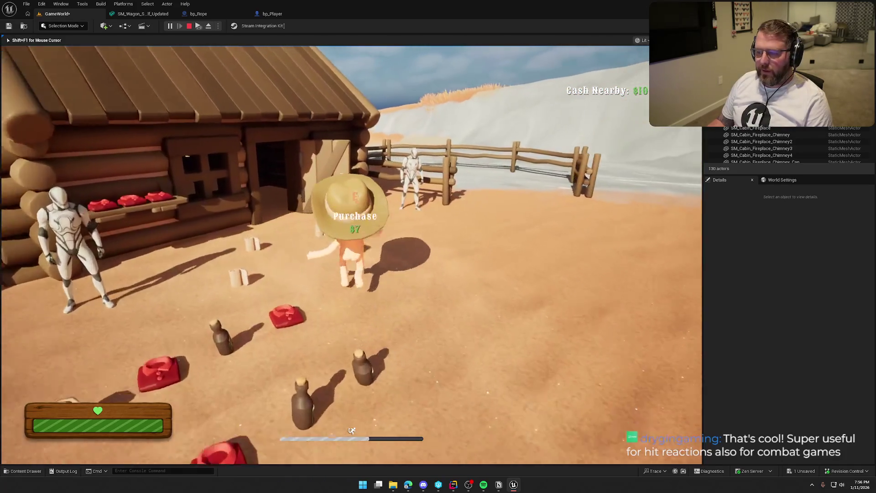
{"action": "key", "text": "w"}
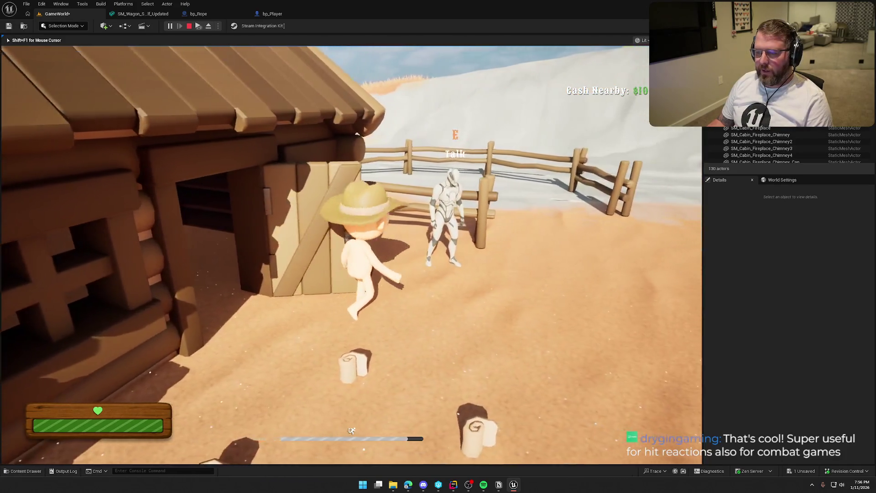
{"action": "key", "text": "a"}
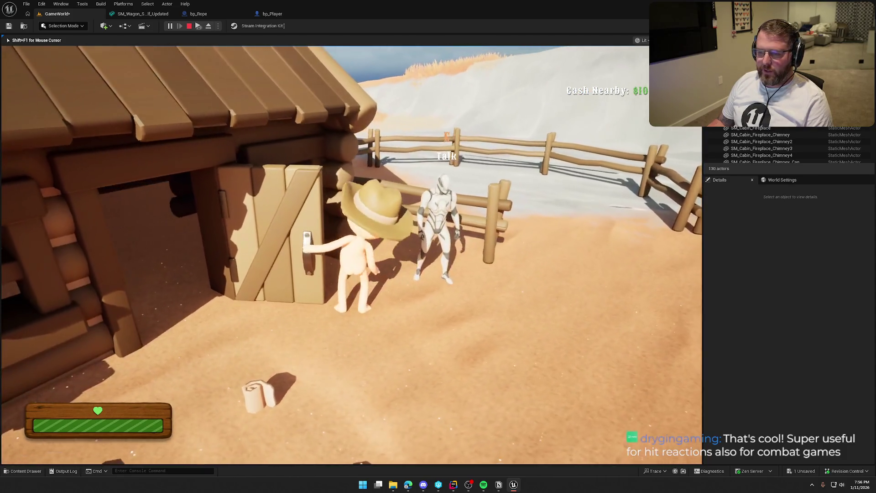
{"action": "key", "text": "a"}
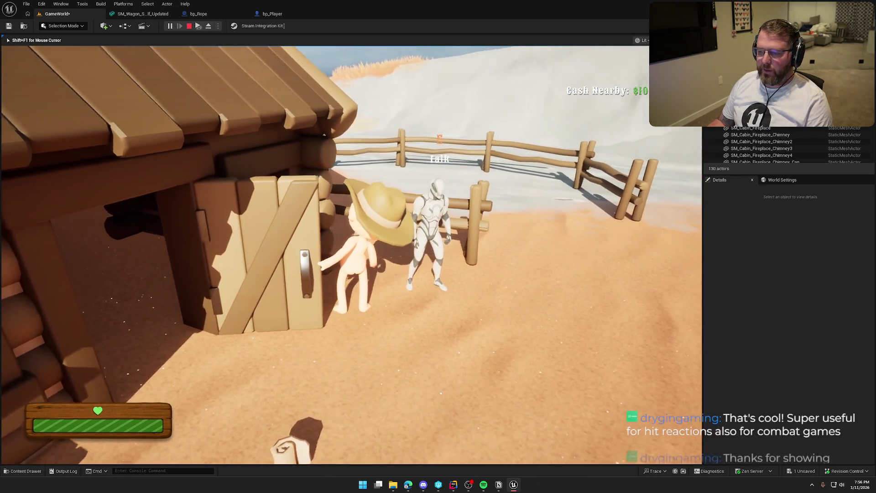
{"action": "key", "text": "s"}
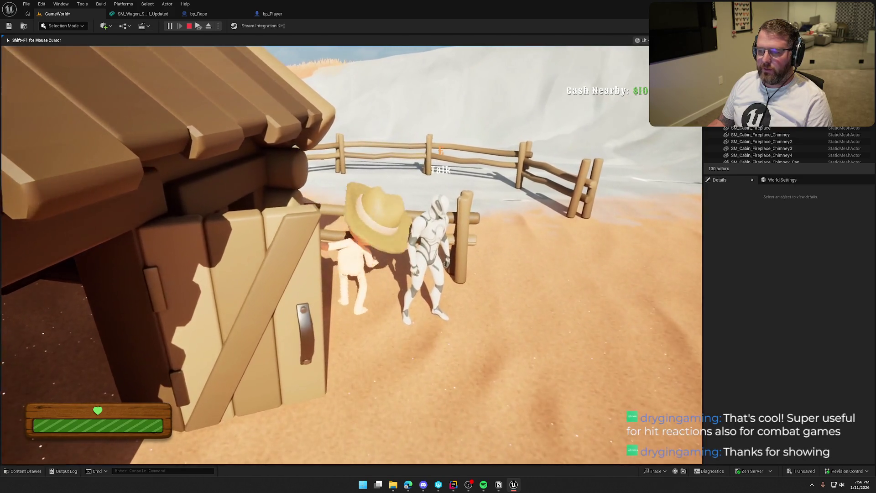
{"action": "key", "text": "s"}
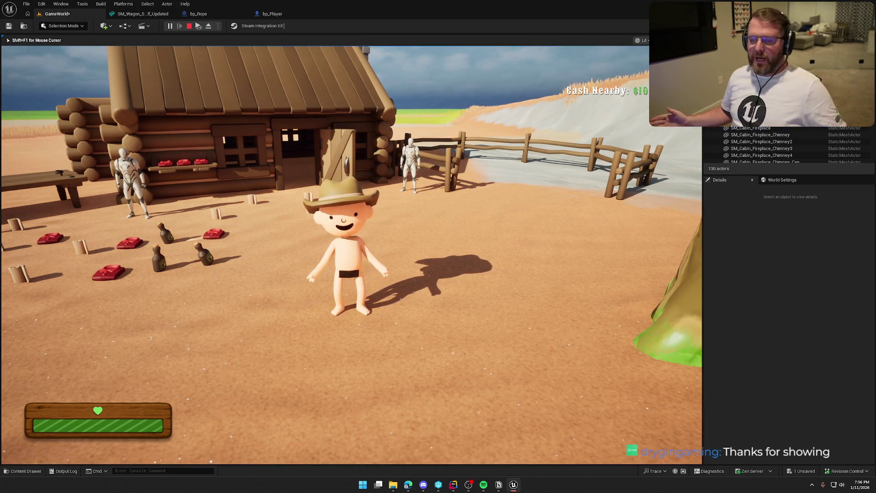
Walk in and out of the cabin and toward the wagon, then stop the play session
{"action": "key", "text": "w"}
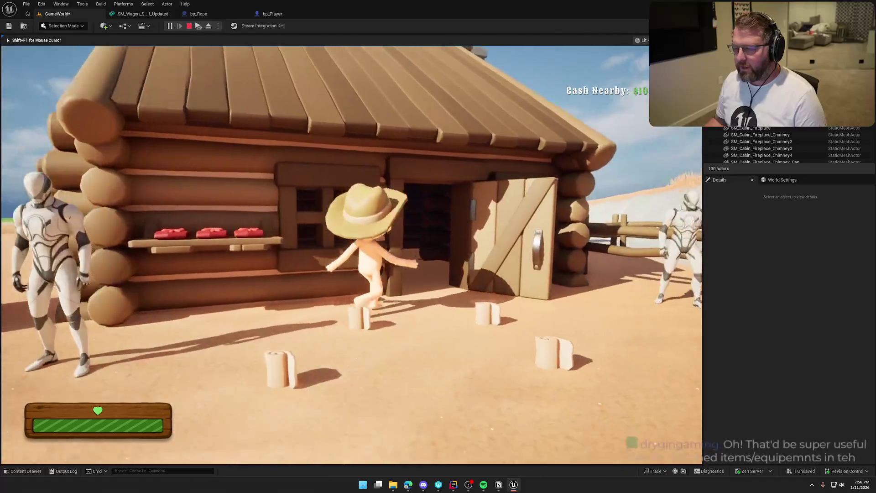
{"action": "key", "text": "shift"}
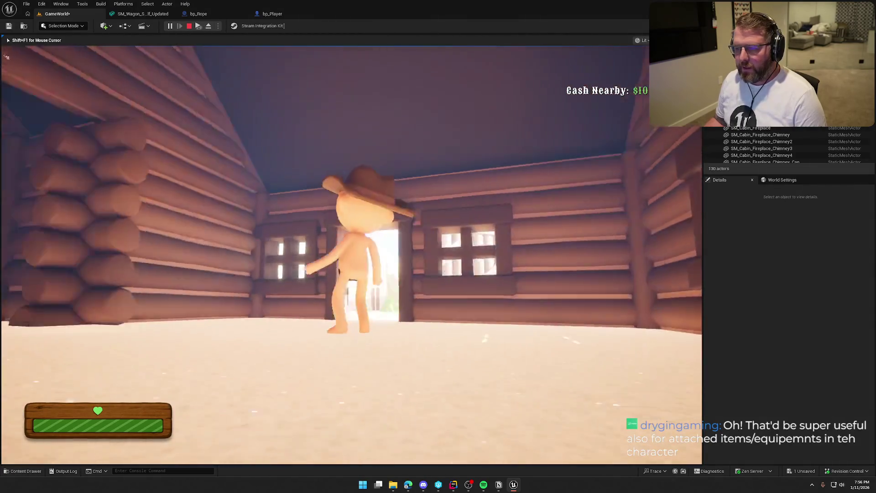
{"action": "key", "text": "w"}
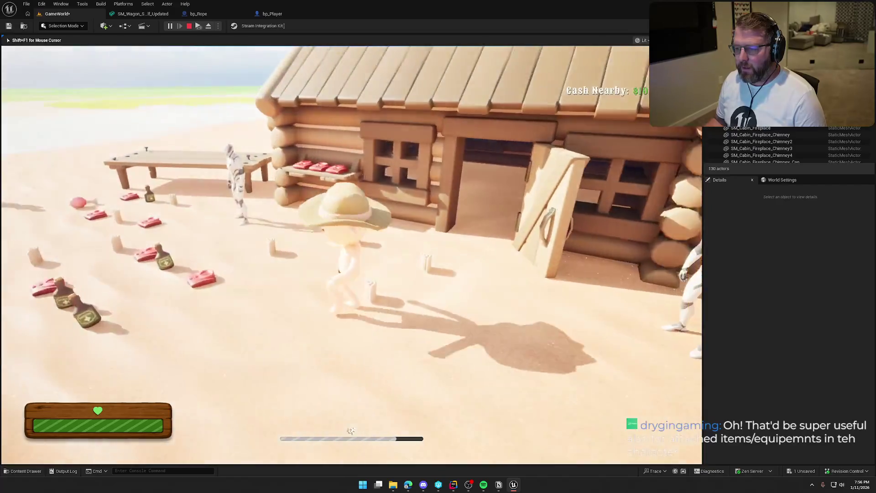
{"action": "key", "text": "w"}
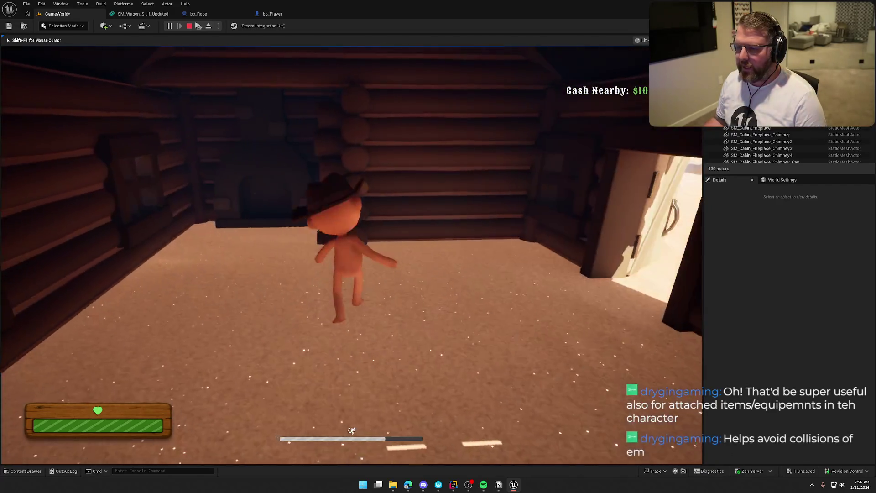
{"action": "key", "text": "w"}
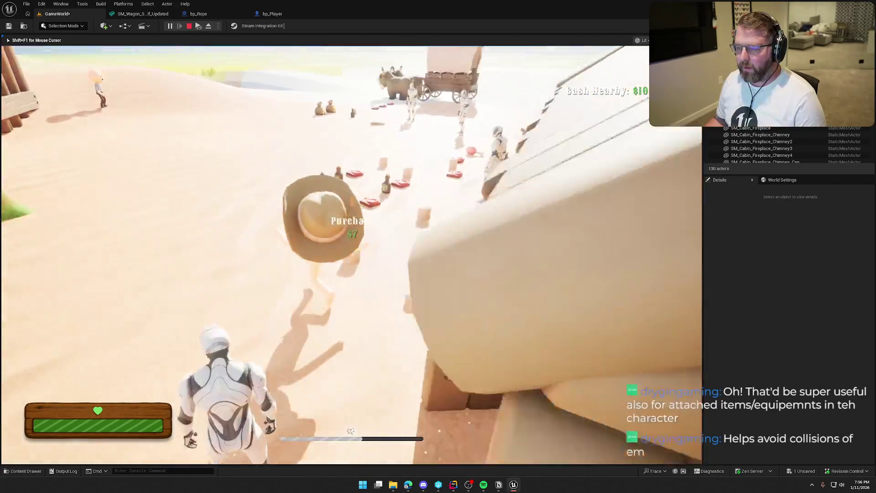
{"action": "key", "text": "w"}
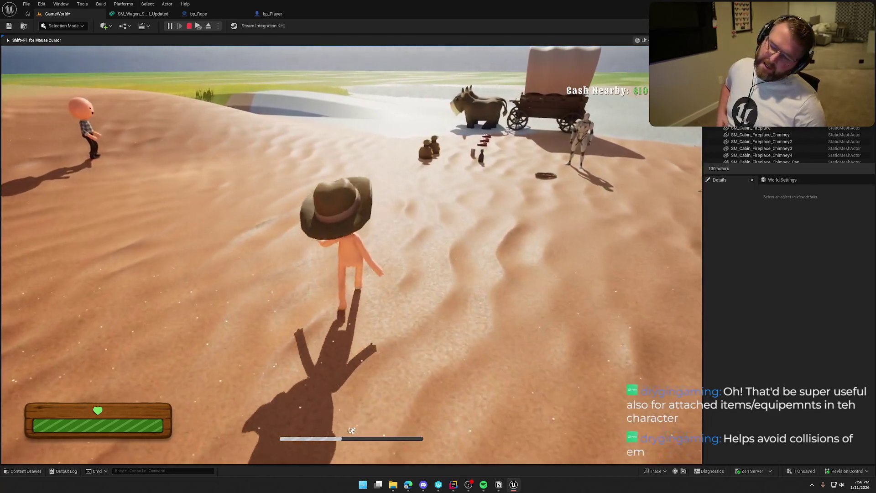
{"action": "key", "text": "w"}
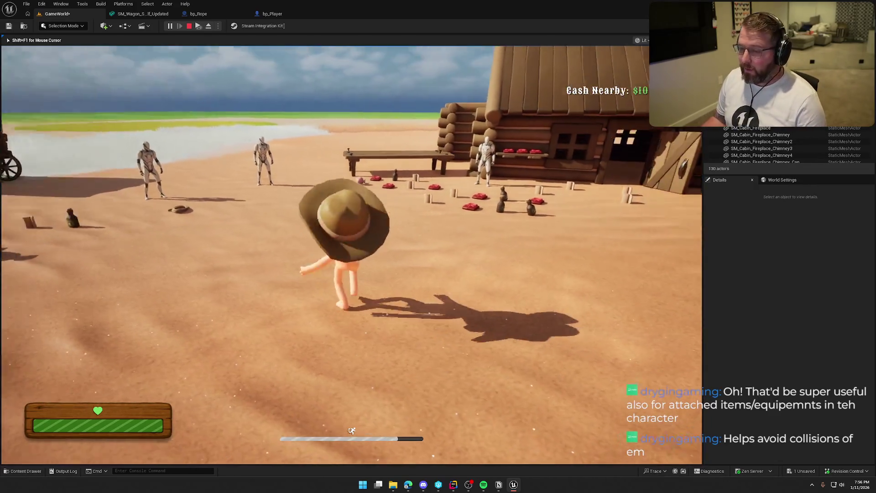
{"action": "key", "text": "w"}
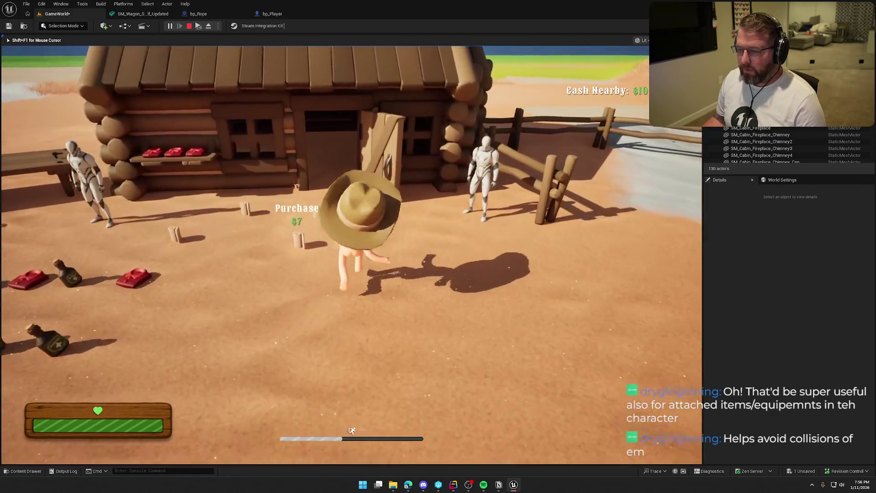
{"action": "key", "text": "w"}
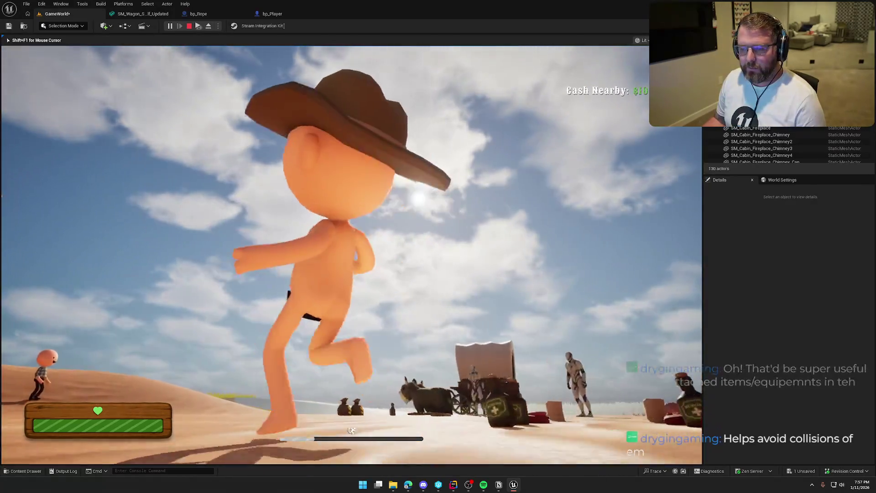
{"action": "key", "text": "Escape"}
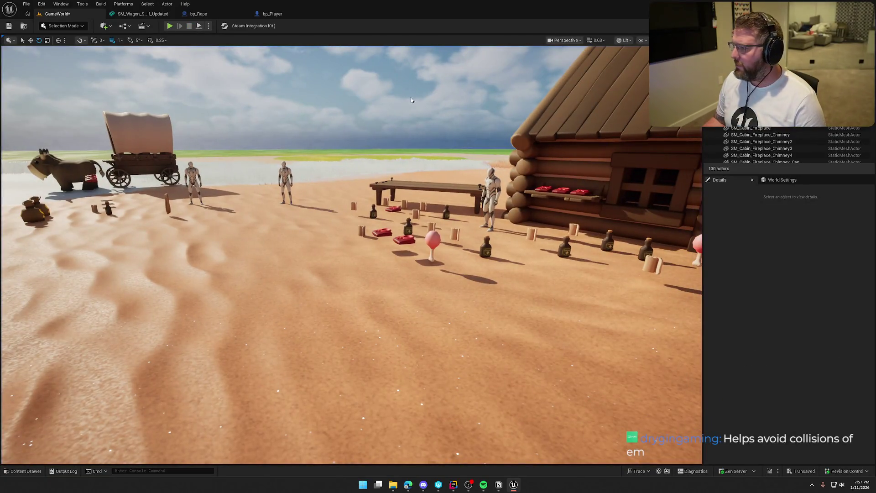
Delete the two sky actors and the next matching actors from the Outliner search
{"action": "mouse_move", "coordinate": [446, 113]}
{"action": "left_mouse_down"}
{"action": "mouse_move", "coordinate": [456, 113]}
{"action": "mouse_move", "coordinate": [447, 104]}
{"action": "mouse_move", "coordinate": [388, 113]}
{"action": "left_mouse_up"}
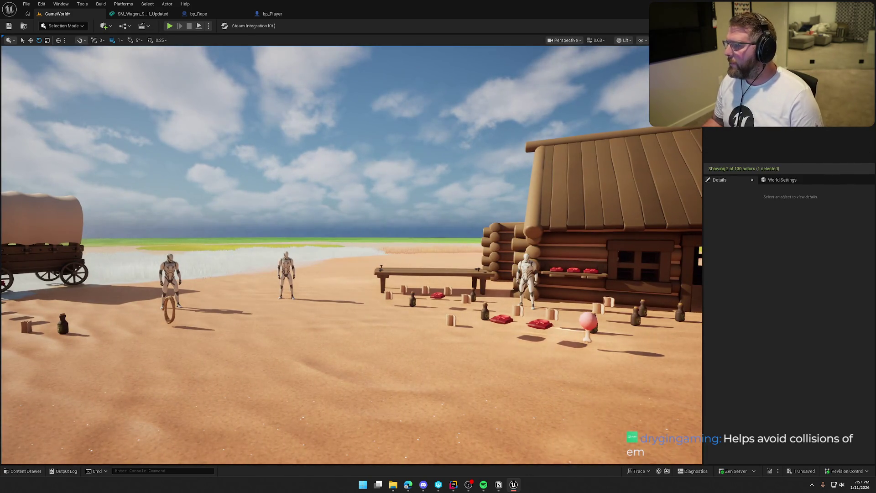
{"action": "key", "text": "Return"}
{"action": "key", "text": "Delete"}
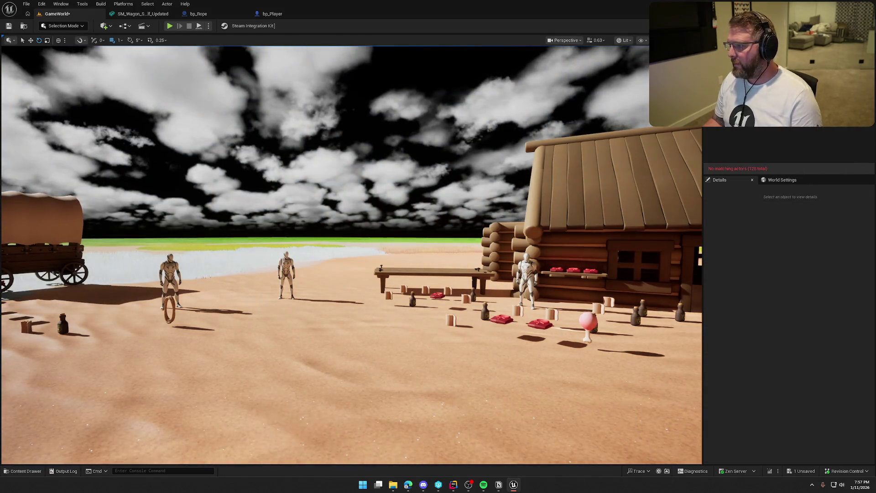
{"action": "key", "text": "BackSpace"}
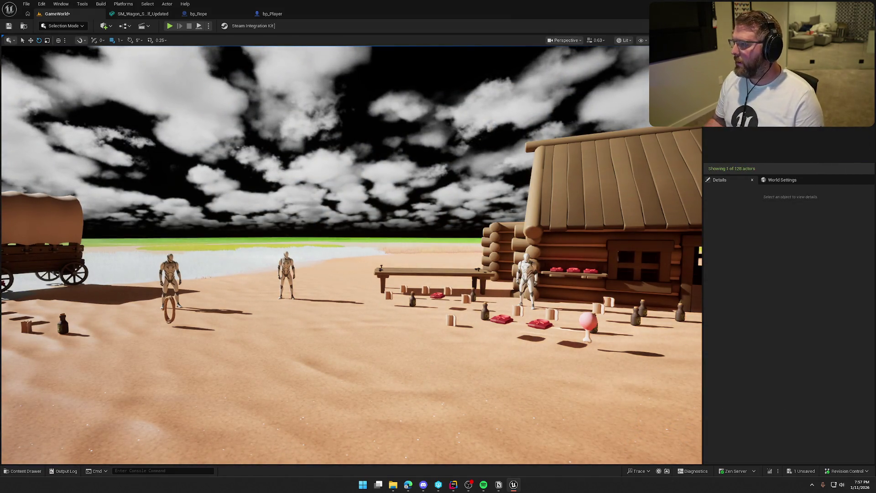
{"action": "key", "text": "Return"}
{"action": "key", "text": "Delete"}
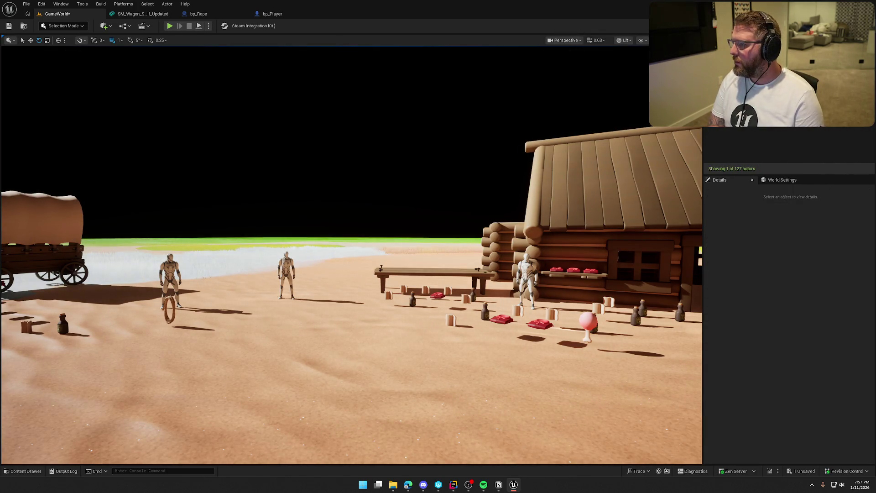
{"action": "key", "text": "Return"}
{"action": "key", "text": "Delete"}
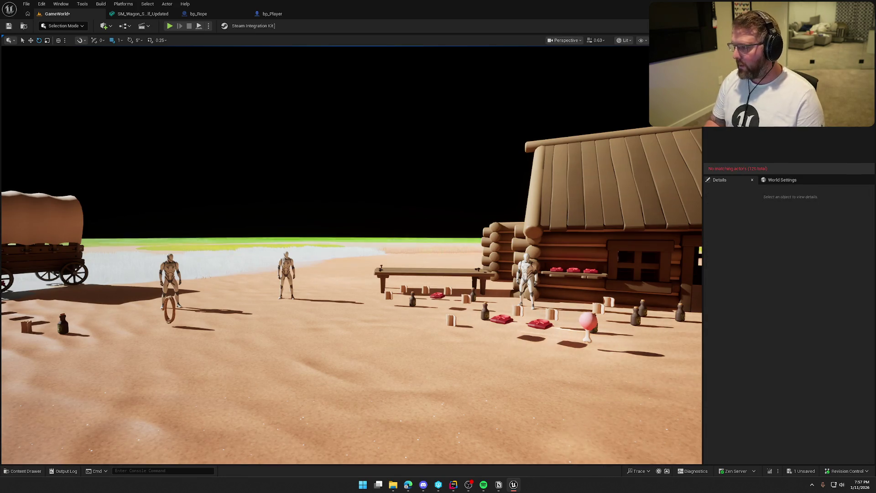
Delete the remaining light actors, clear the Outliner filter, and save the GameWorld map
{"action": "key", "text": "BackSpace"}
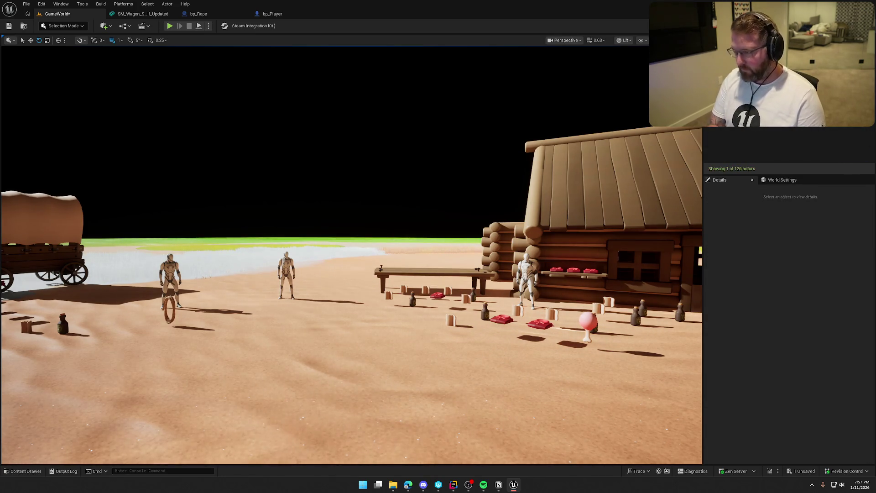
{"action": "key", "text": "Return"}
{"action": "key", "text": "Delete"}
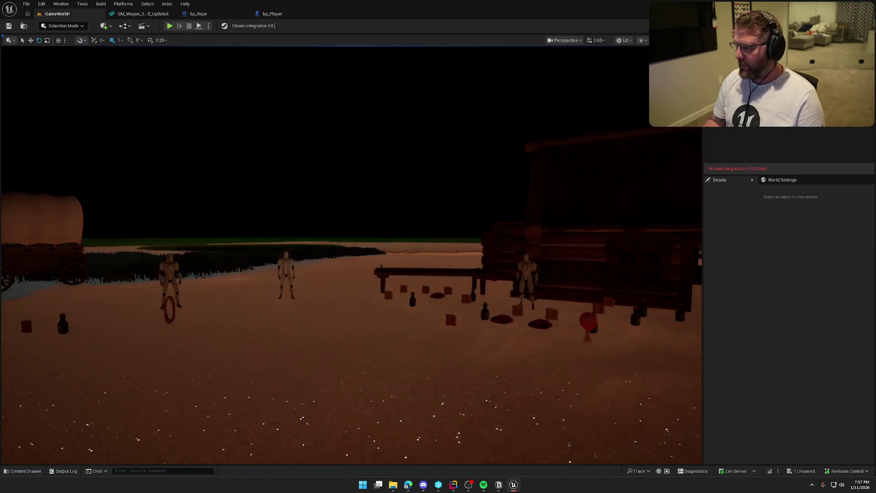
{"action": "key", "text": "Escape"}
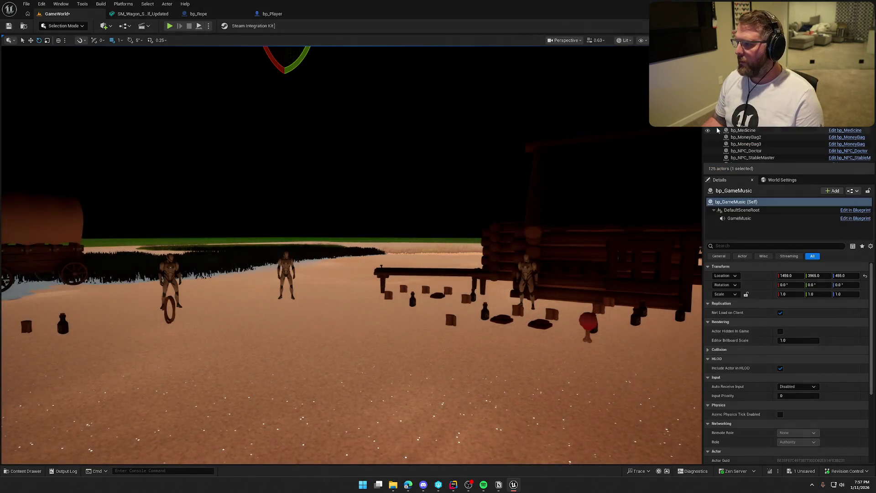
{"action": "type", "text": "light"}
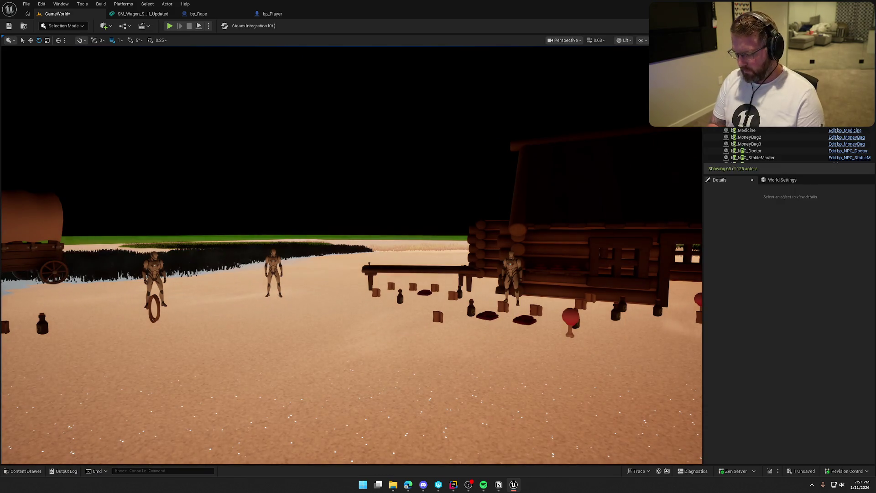
{"action": "key", "text": "Return"}
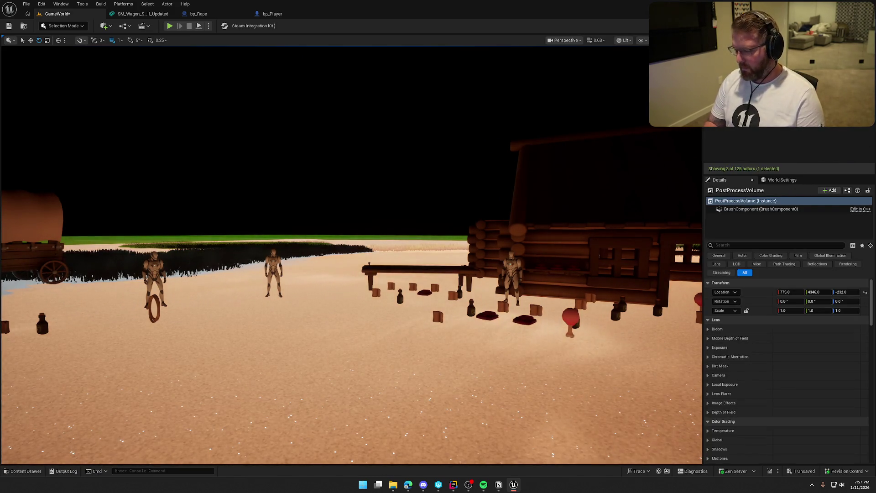
{"action": "key", "text": "Delete"}
{"action": "key", "text": "Escape"}
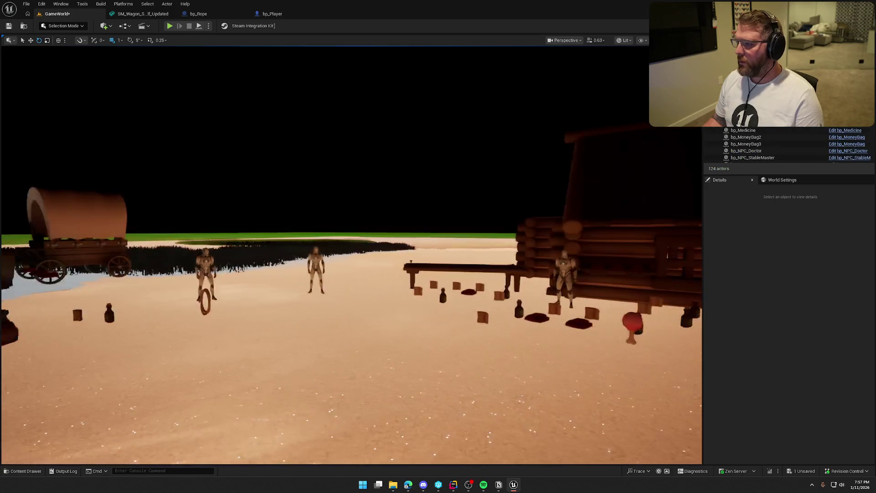
{"action": "key", "text": "ctrl+s"}
{"action": "key", "text": "ctrl+space"}
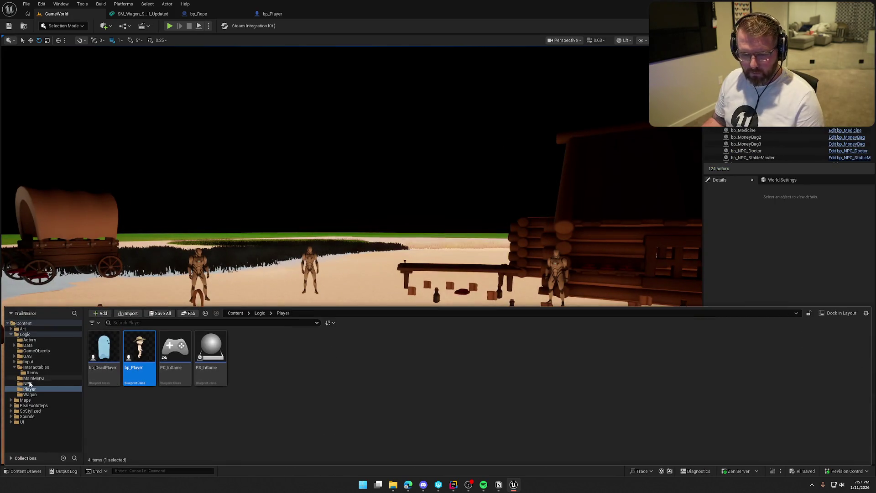
Place BP_StylizedSky from SoStylized/Environment/Sky into the level and start a play-test
{"action": "left_click", "coordinate": [32, 413]}
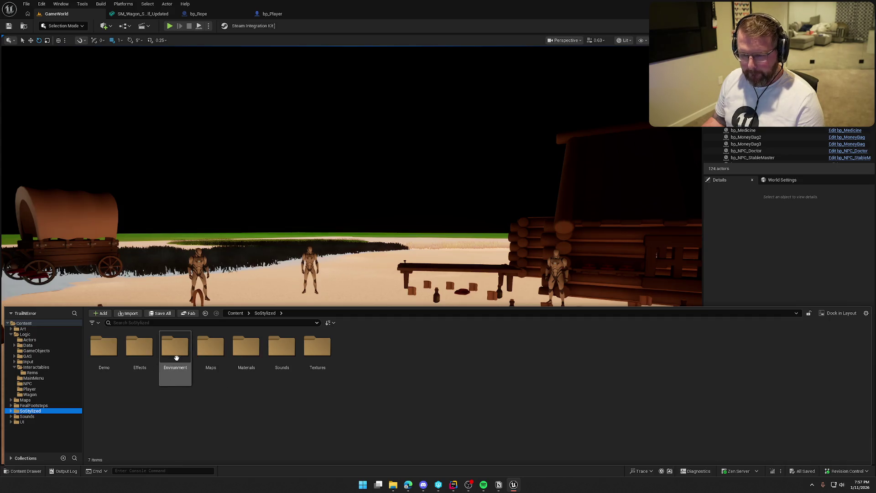
{"action": "double_click", "coordinate": [175, 347]}
{"action": "double_click", "coordinate": [281, 347]}
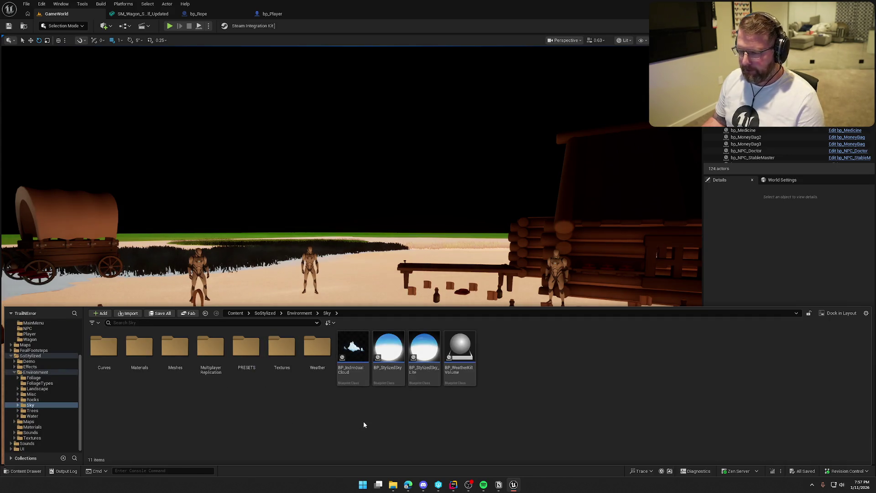
{"action": "left_click_drag", "start_coordinate": [388, 346], "coordinate": [437, 230]}
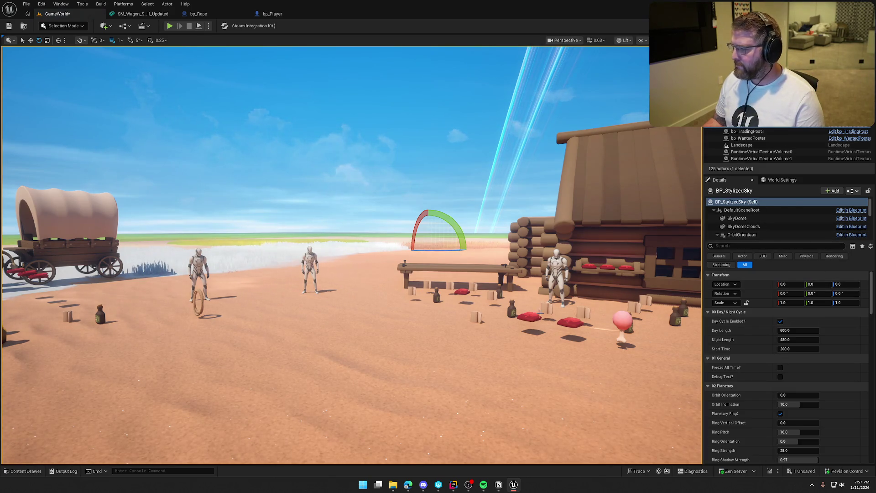
{"action": "key", "text": "alt+p"}
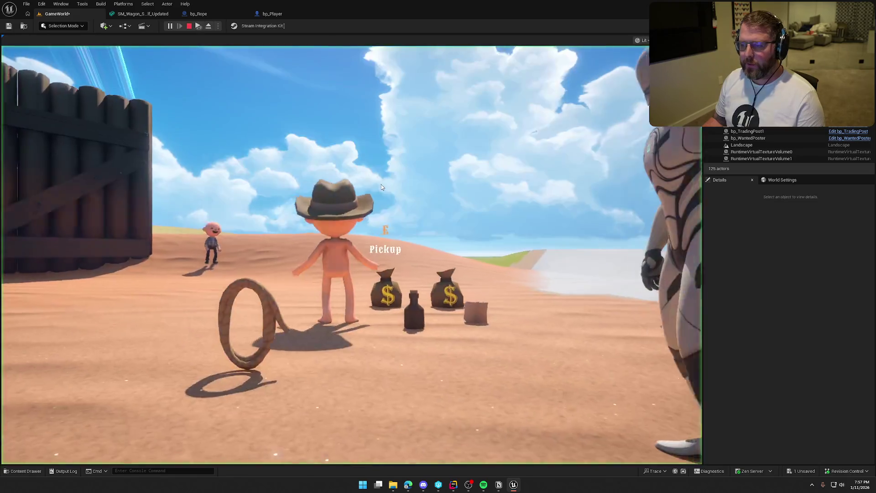
Walk the character into the Trail Head Trading Post and back out into the sunny desert, then stop
{"action": "left_click", "coordinate": [382, 187]}
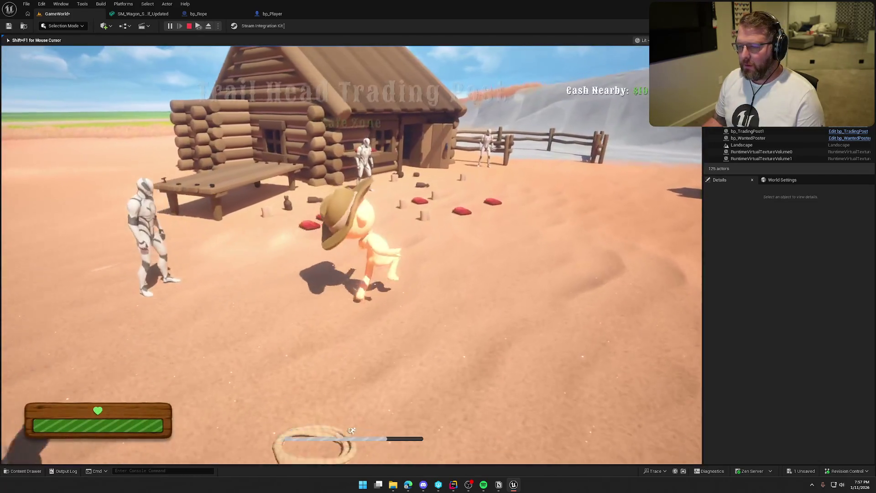
{"action": "key", "text": "w"}
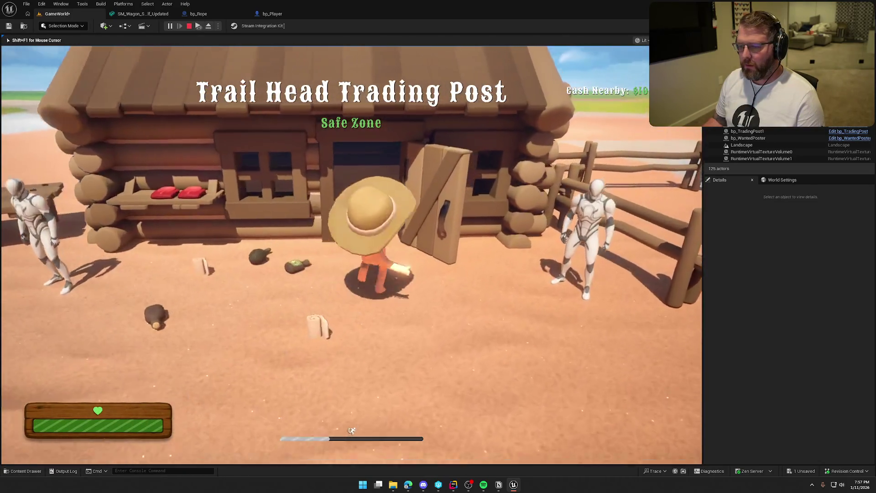
{"action": "key", "text": "w"}
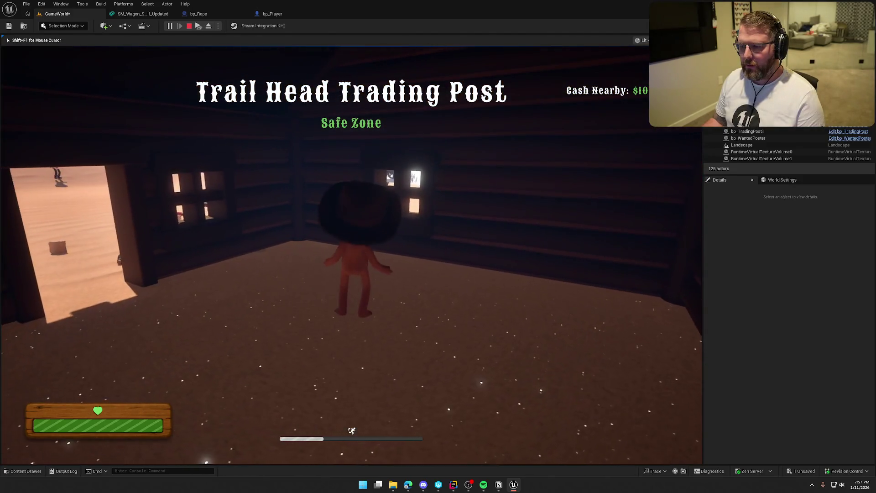
{"action": "key", "text": "w"}
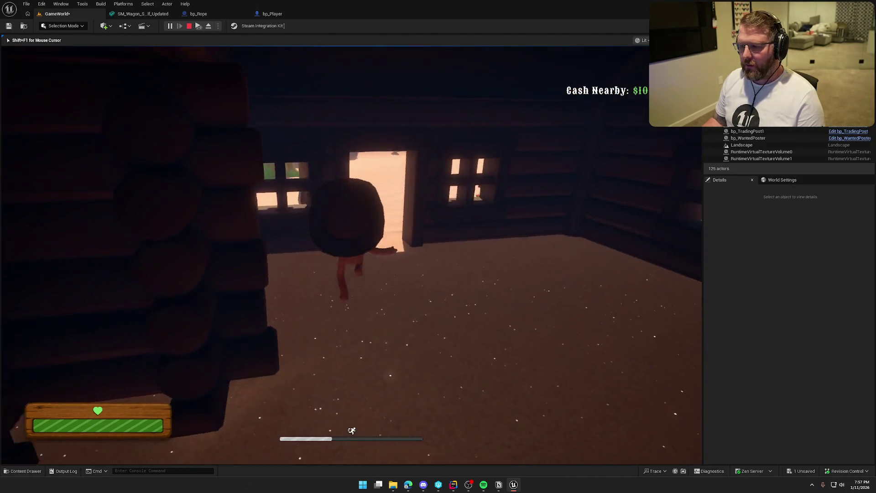
{"action": "key", "text": "w"}
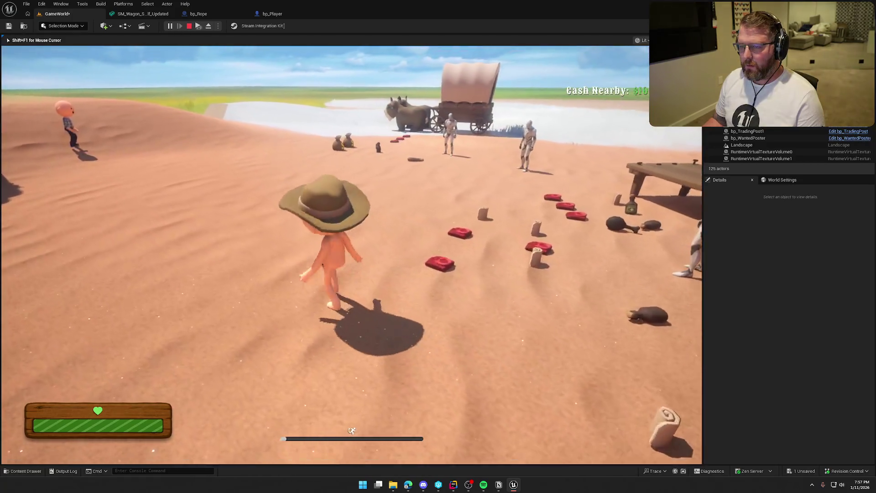
{"action": "key", "text": "w"}
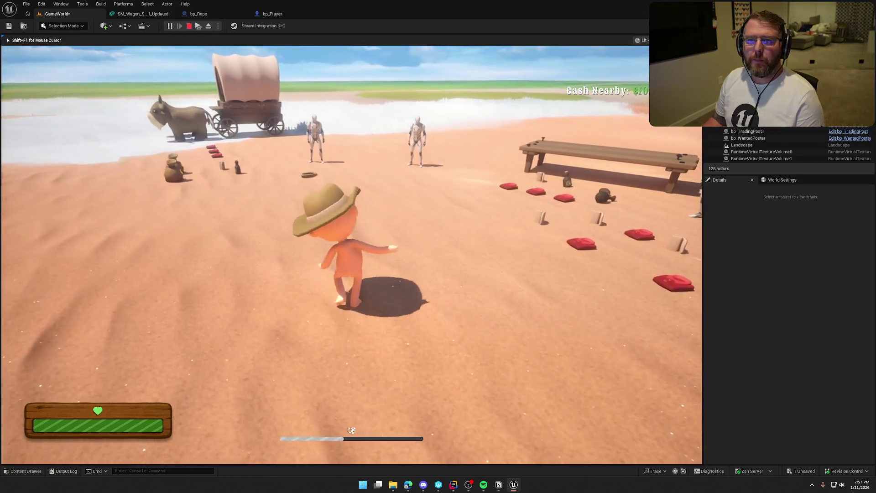
{"action": "key", "text": "Escape"}
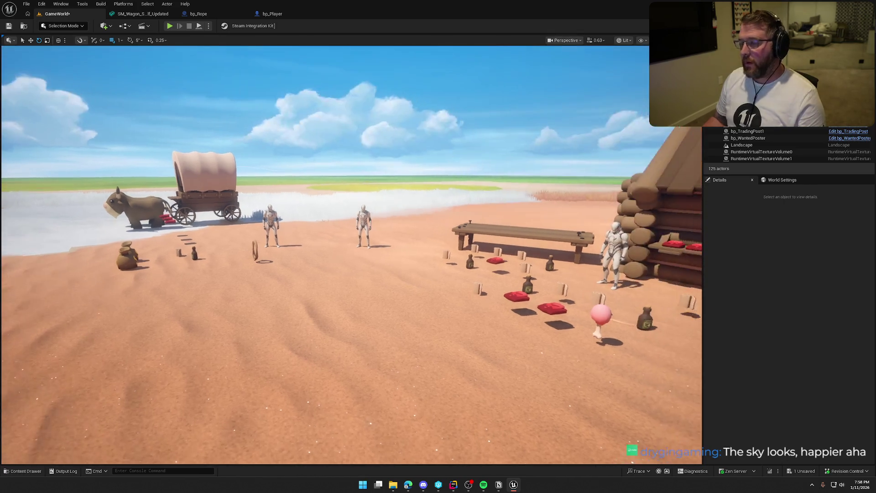
On BP_StylizedSky, uncheck Day Cycle Enabled and Planetary Ring, then clear the details search
{"action": "left_click", "coordinate": [545, 143]}
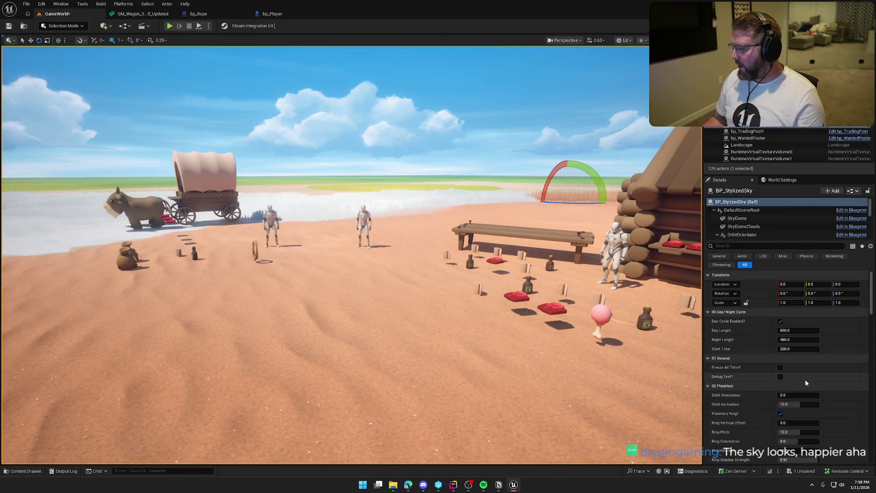
{"action": "scroll", "coordinate": [805, 382], "scroll_direction": "down", "scroll_amount": 3}
{"action": "scroll", "coordinate": [806, 395], "scroll_direction": "up", "scroll_amount": 2}
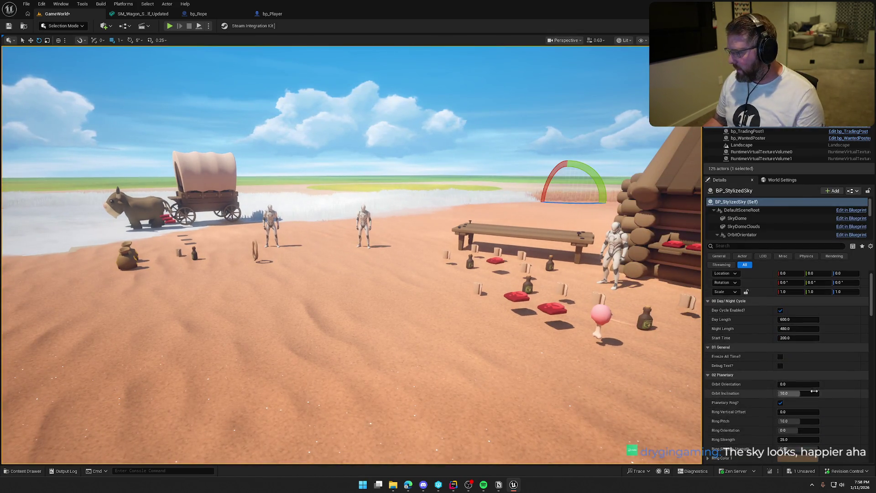
{"action": "left_click", "coordinate": [780, 310]}
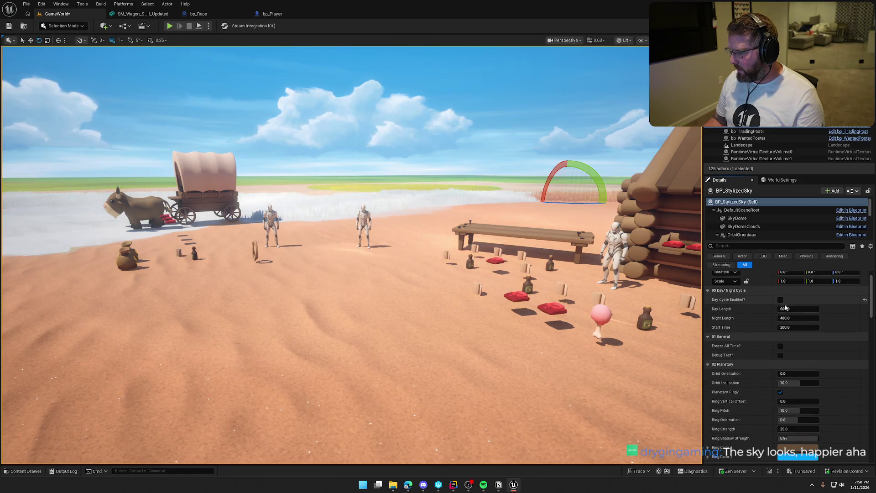
{"action": "scroll", "coordinate": [832, 354], "scroll_direction": "down", "scroll_amount": 1}
{"action": "scroll", "coordinate": [833, 359], "scroll_direction": "down", "scroll_amount": 2}
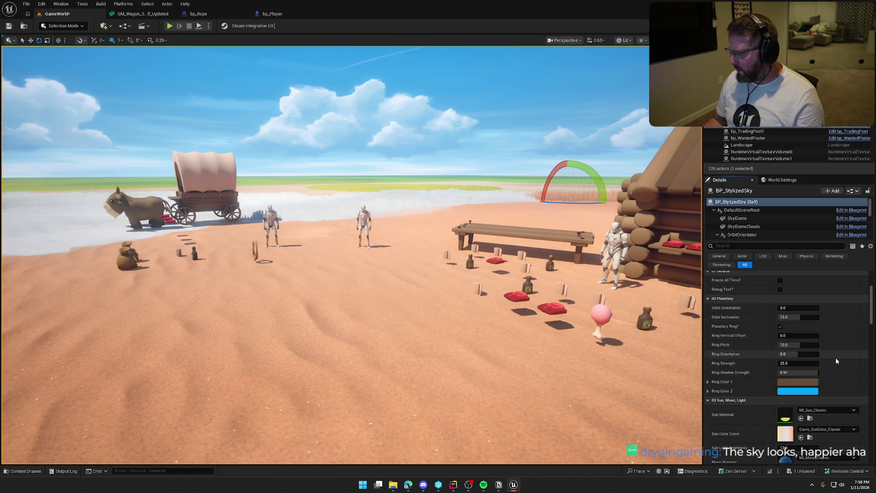
{"action": "left_click", "coordinate": [779, 326]}
{"action": "scroll", "coordinate": [841, 358], "scroll_direction": "down", "scroll_amount": 2}
{"action": "scroll", "coordinate": [841, 358], "scroll_direction": "down", "scroll_amount": 7}
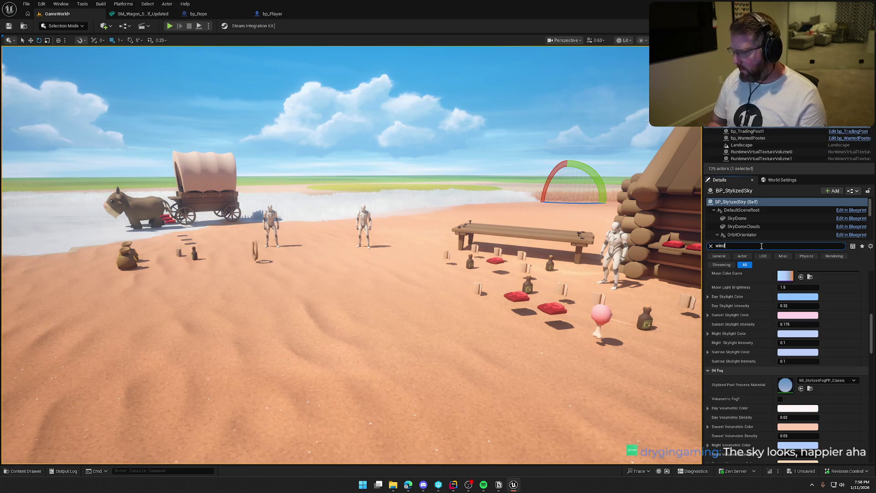
{"action": "key", "text": "Escape"}
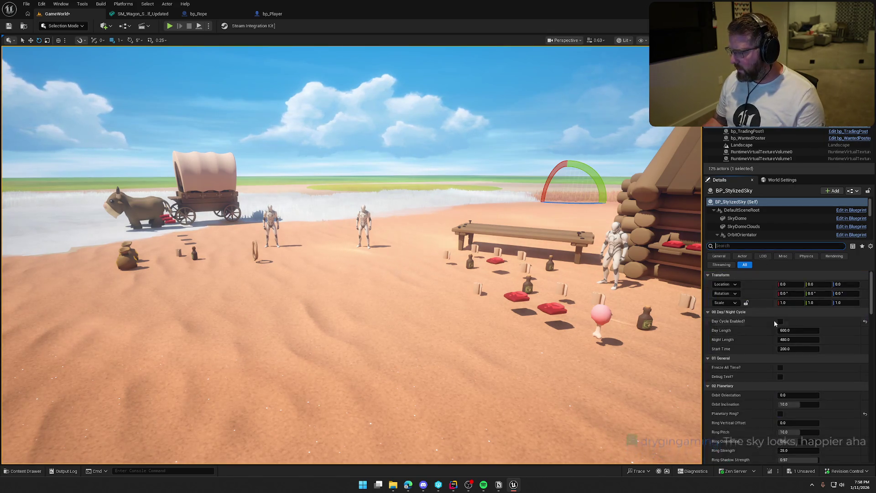
Set Static Weather to overcast, then change it to DA_Weather_VolcanicAsh
{"action": "scroll", "coordinate": [771, 347], "scroll_direction": "down", "scroll_amount": 15}
{"action": "scroll", "coordinate": [759, 376], "scroll_direction": "down", "scroll_amount": 3}
{"action": "left_click", "coordinate": [821, 337]}
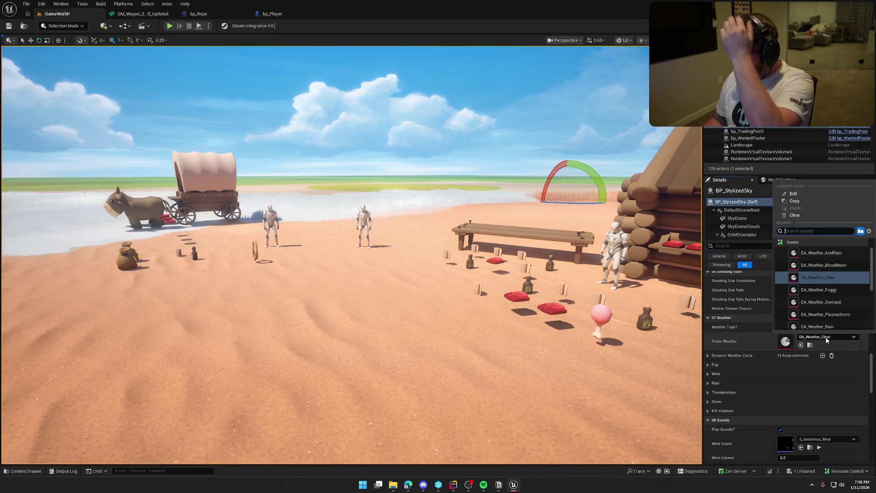
{"action": "left_click", "coordinate": [841, 302]}
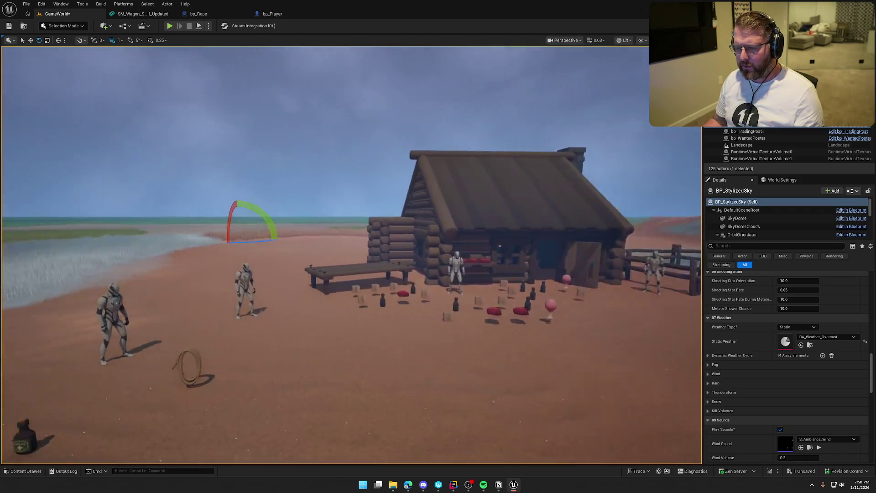
{"action": "left_click", "coordinate": [831, 336]}
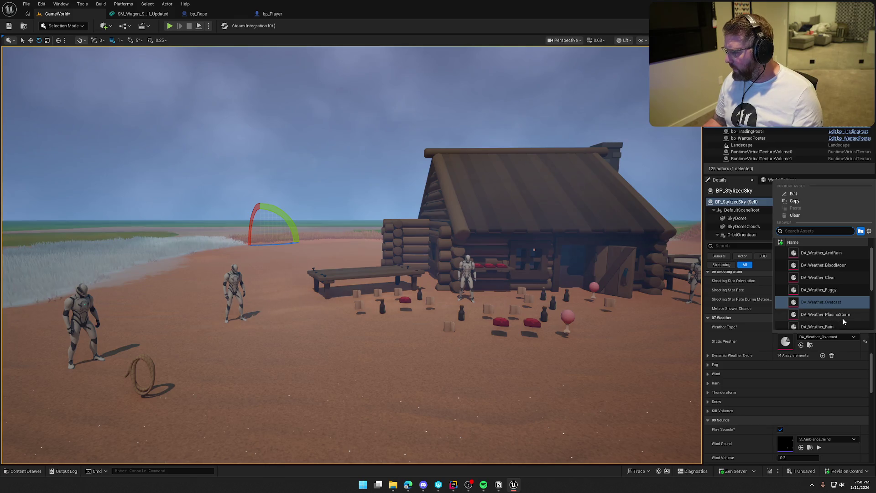
{"action": "scroll", "coordinate": [842, 319], "scroll_direction": "down", "scroll_amount": 5}
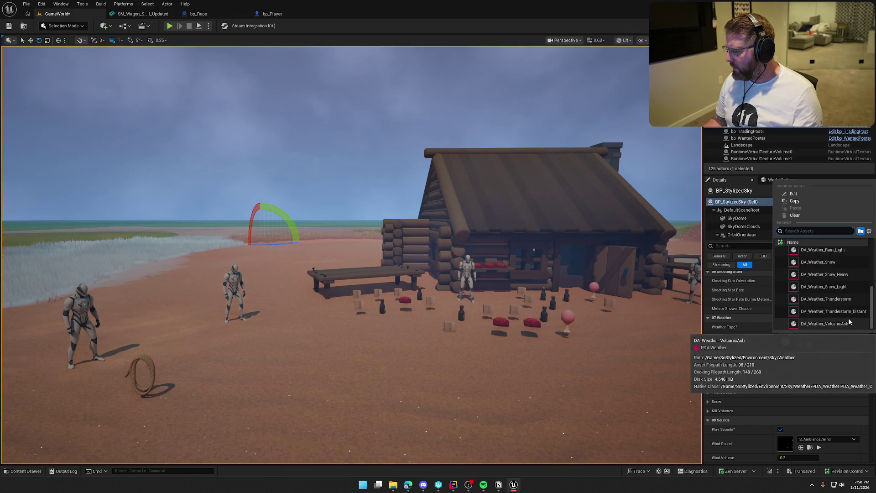
{"action": "left_click", "coordinate": [824, 324]}
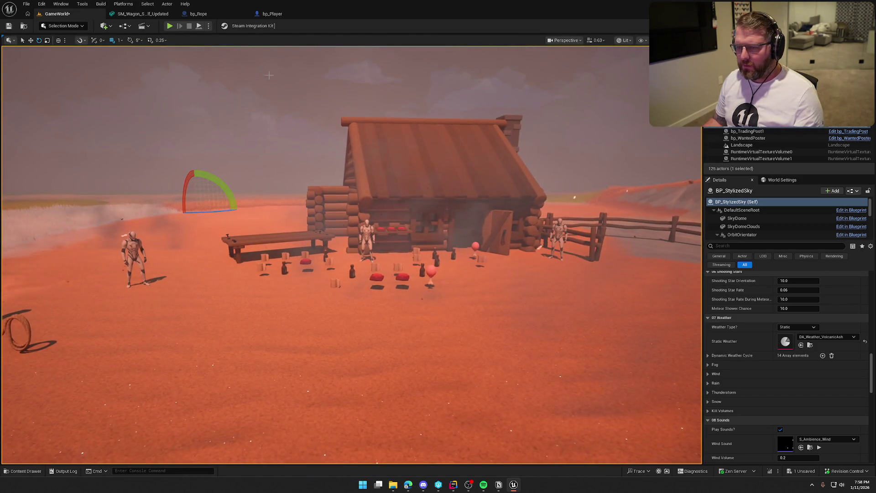
Play-test under volcanic ash, walking into the trading post and back out before stopping
{"action": "key", "text": "alt+p"}
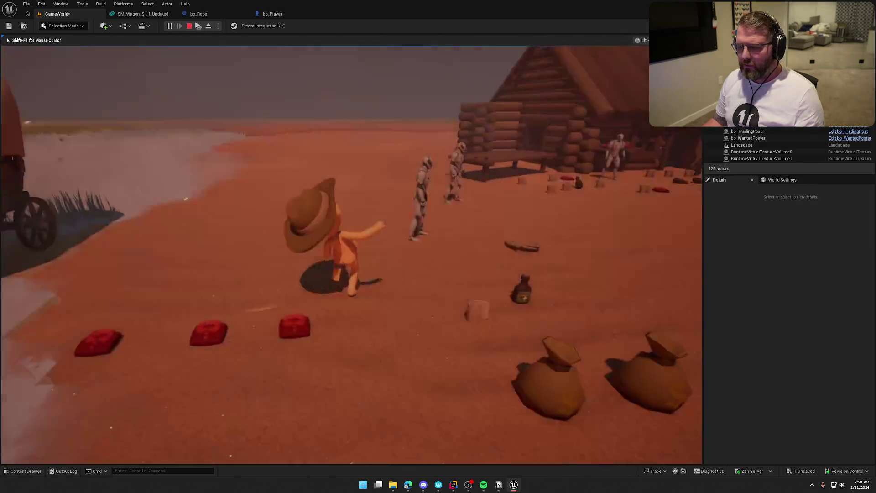
{"action": "key", "text": "w"}
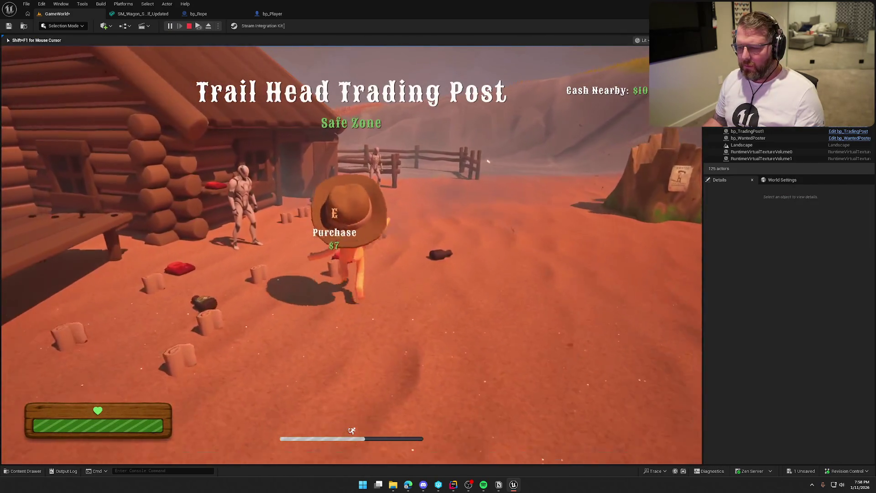
{"action": "key", "text": "w"}
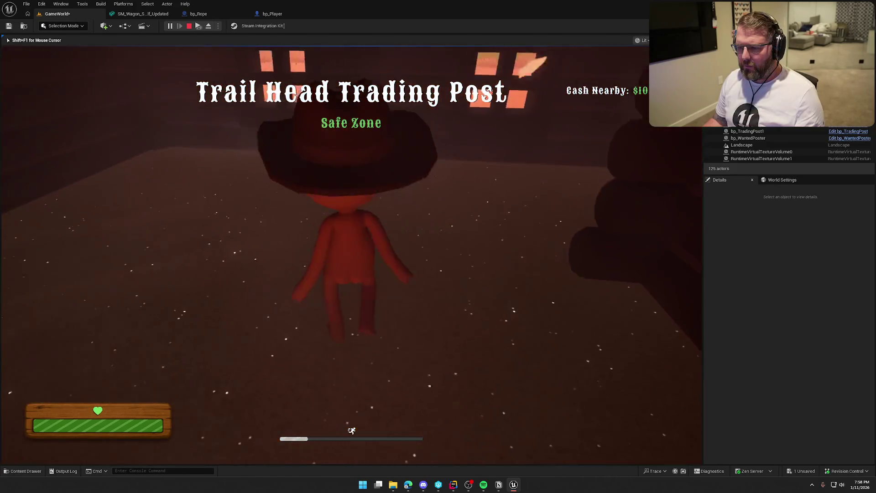
{"action": "key", "text": "s"}
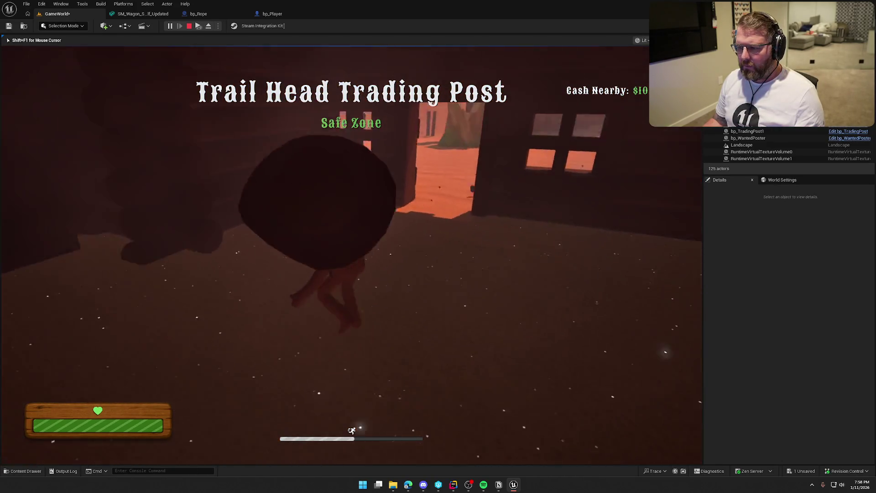
{"action": "key", "text": "w"}
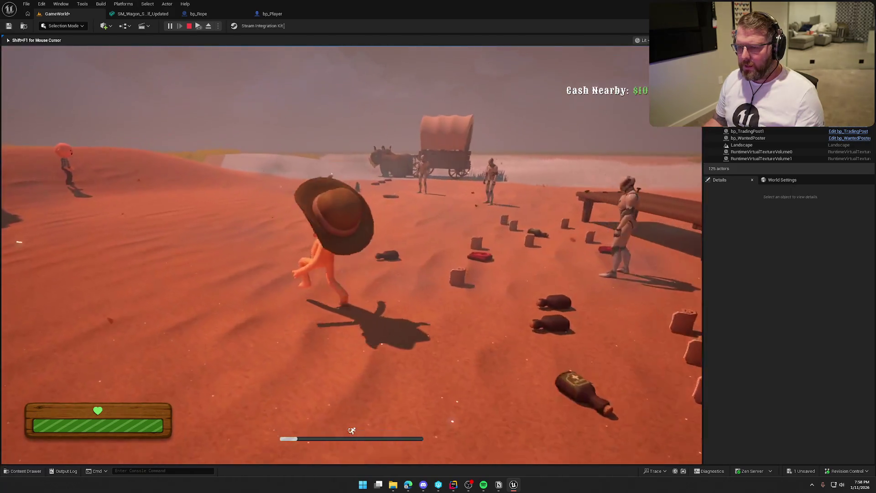
{"action": "key", "text": "Escape"}
Try DA_Weather_AcidRain, then DA_Weather_Foggy, and finally set Static Weather to DA_Weather_Overcast
{"action": "scroll", "coordinate": [766, 376], "scroll_direction": "down", "scroll_amount": 5}
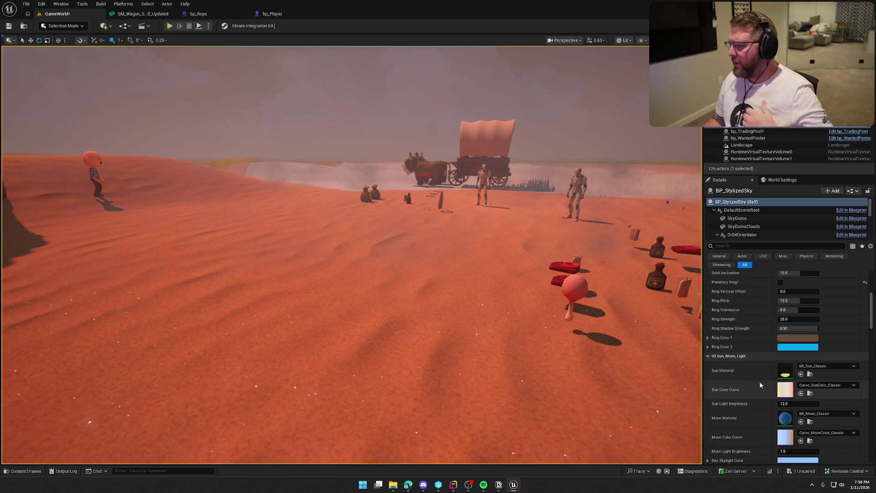
{"action": "scroll", "coordinate": [759, 381], "scroll_direction": "down", "scroll_amount": 12}
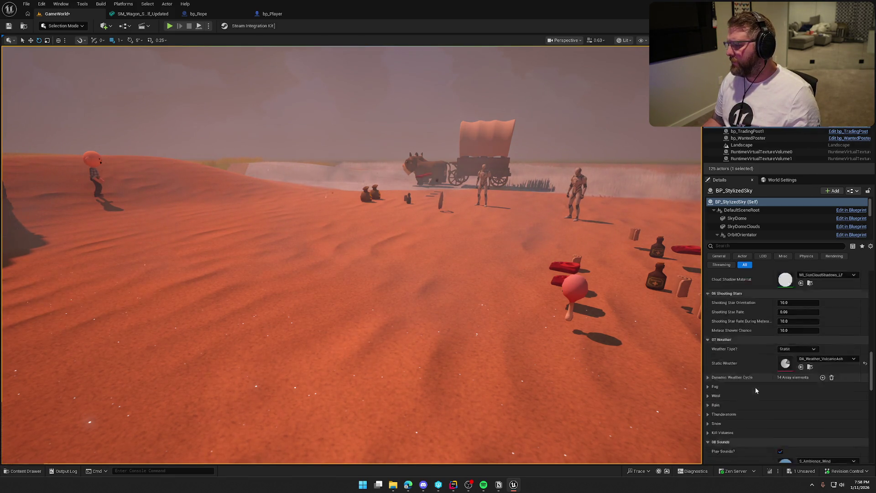
{"action": "scroll", "coordinate": [754, 387], "scroll_direction": "down", "scroll_amount": 1}
{"action": "left_click", "coordinate": [827, 327]}
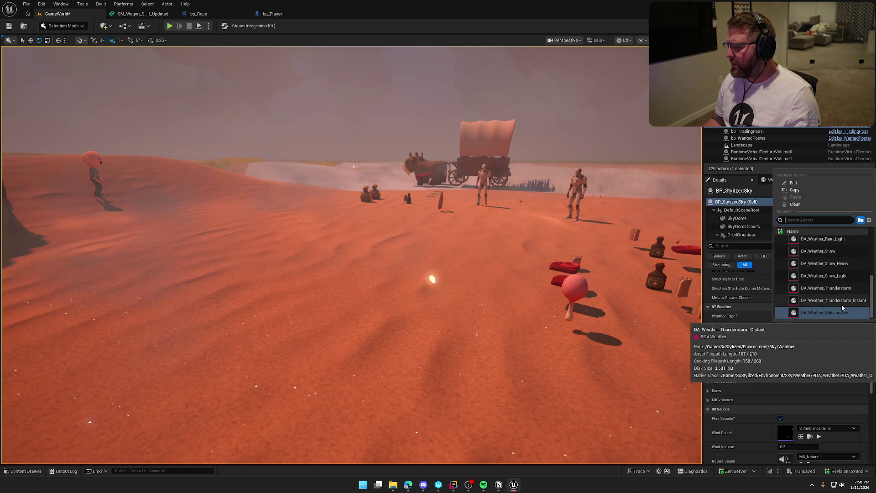
{"action": "scroll", "coordinate": [841, 308], "scroll_direction": "up", "scroll_amount": 3}
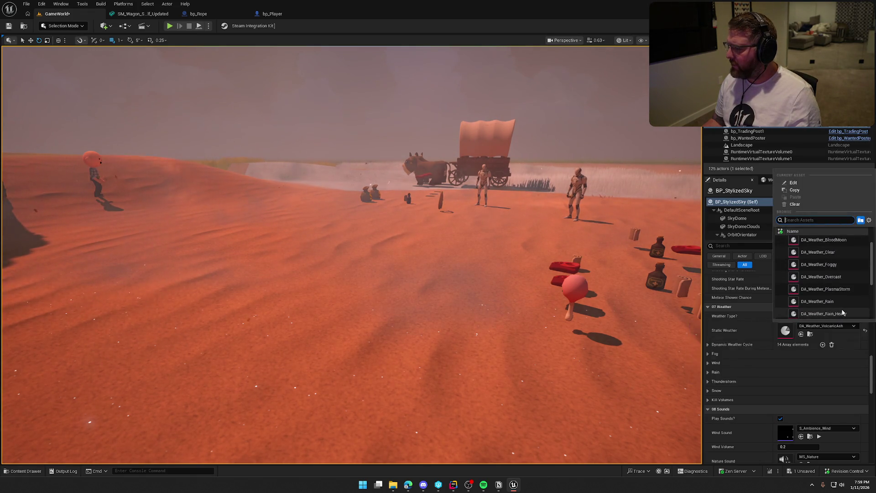
{"action": "scroll", "coordinate": [842, 312], "scroll_direction": "up", "scroll_amount": 1}
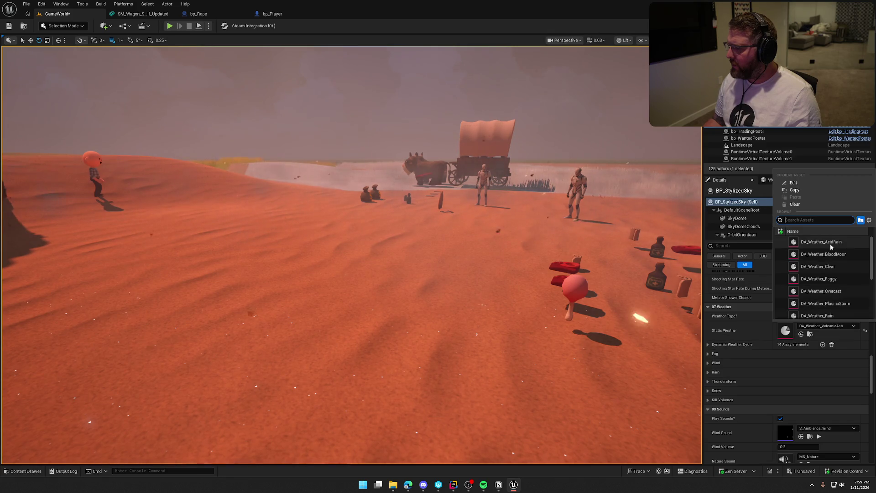
{"action": "left_click", "coordinate": [830, 242]}
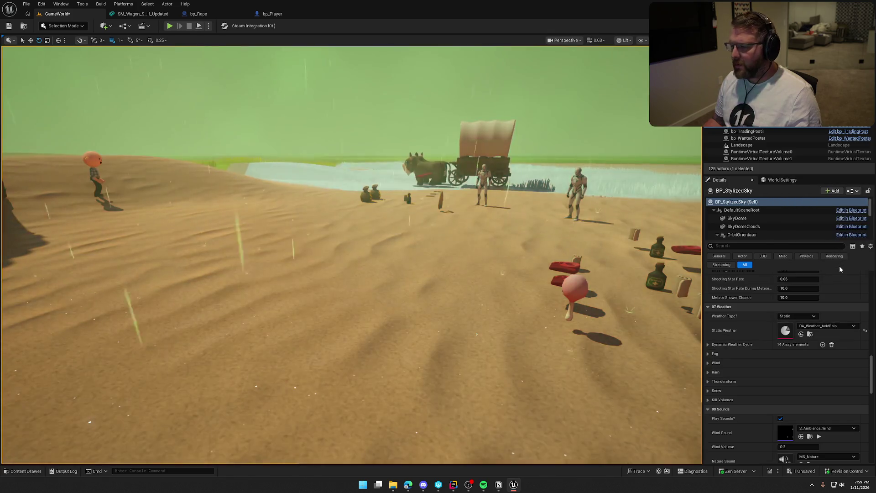
{"action": "left_click", "coordinate": [837, 326]}
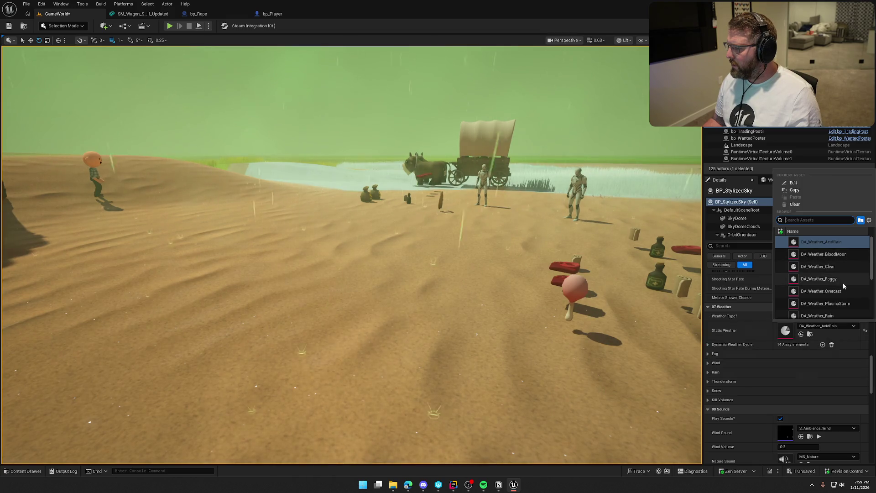
{"action": "left_click", "coordinate": [840, 280]}
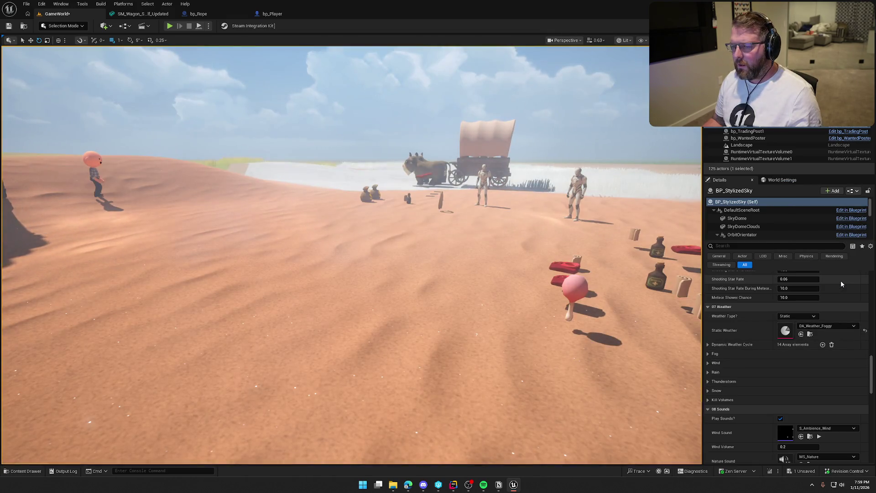
{"action": "left_click", "coordinate": [836, 326]}
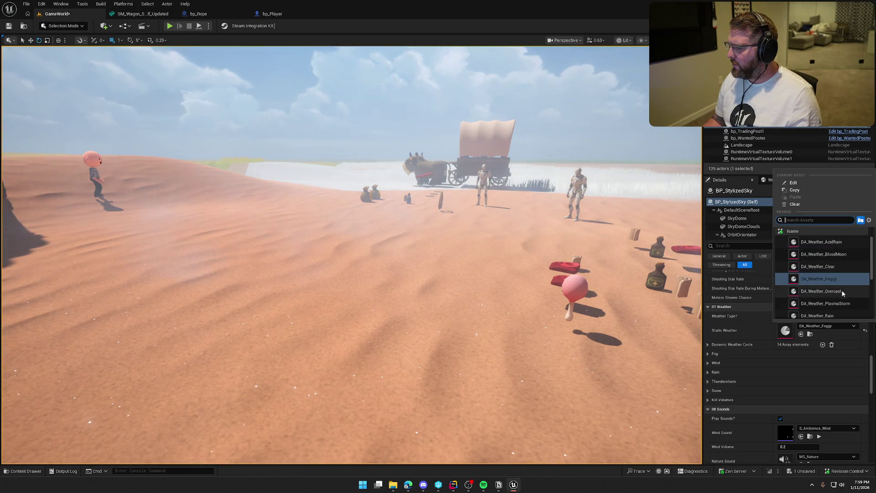
{"action": "left_click", "coordinate": [842, 291]}
{"action": "scroll", "coordinate": [814, 310], "scroll_direction": "up", "scroll_amount": 3}
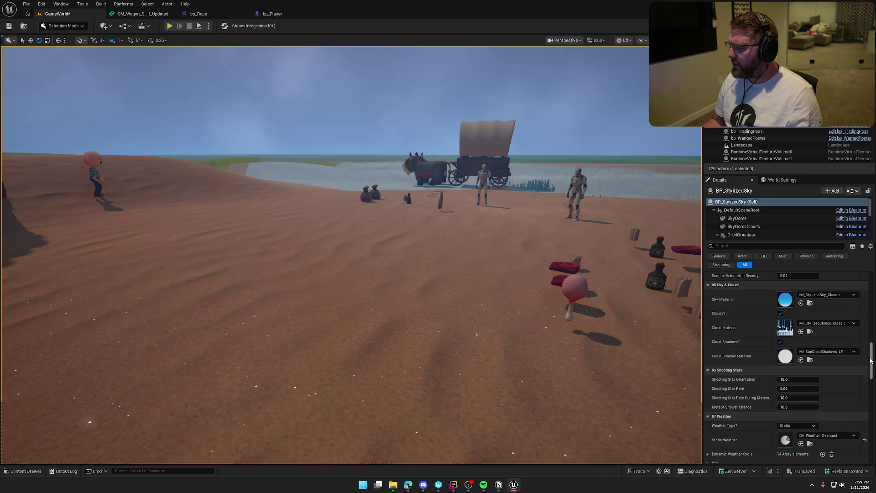
Try Start Time values of 100 and 300 on the sky, ending back at 100
{"action": "left_click_drag", "start_coordinate": [870, 360], "coordinate": [871, 270]}
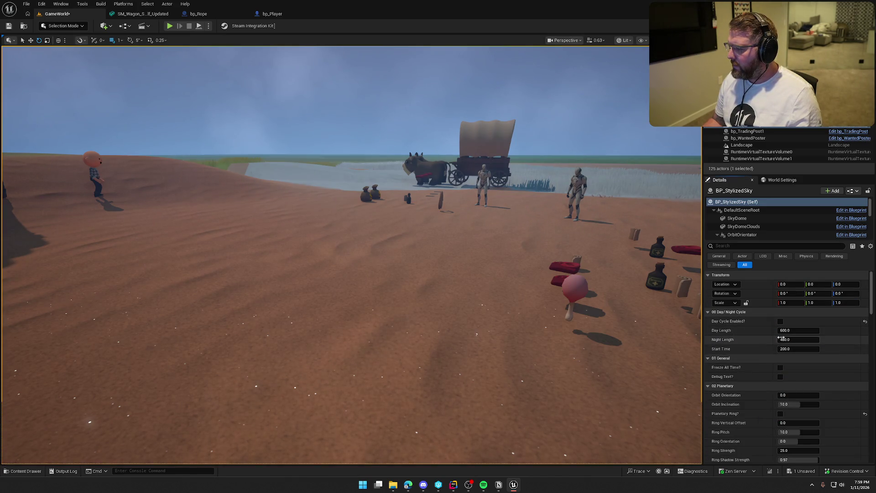
{"action": "type", "text": "100"}
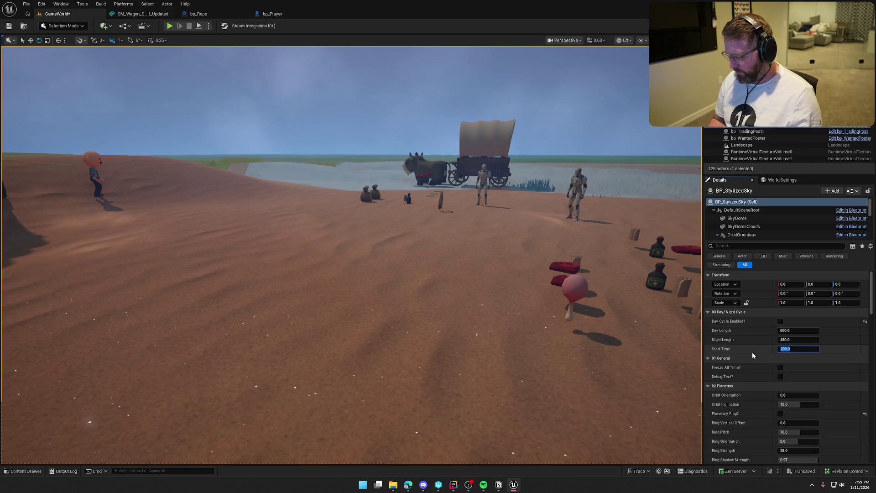
{"action": "key", "text": "Return"}
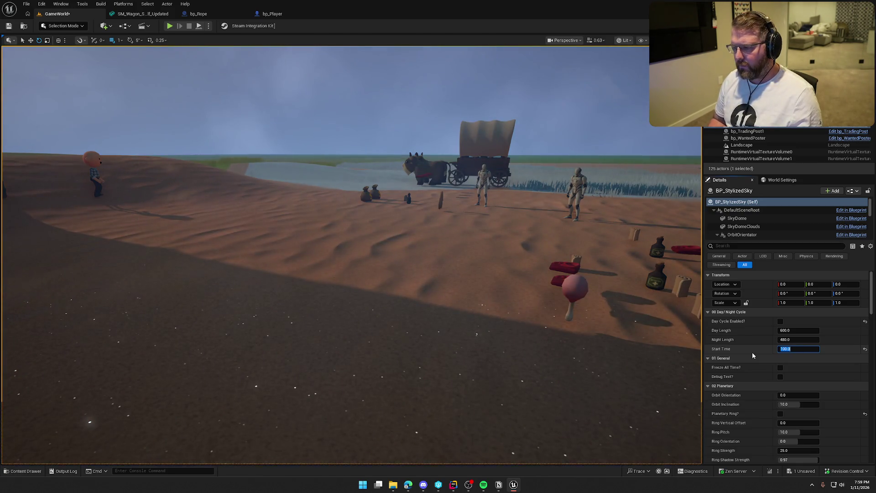
{"action": "type", "text": "300"}
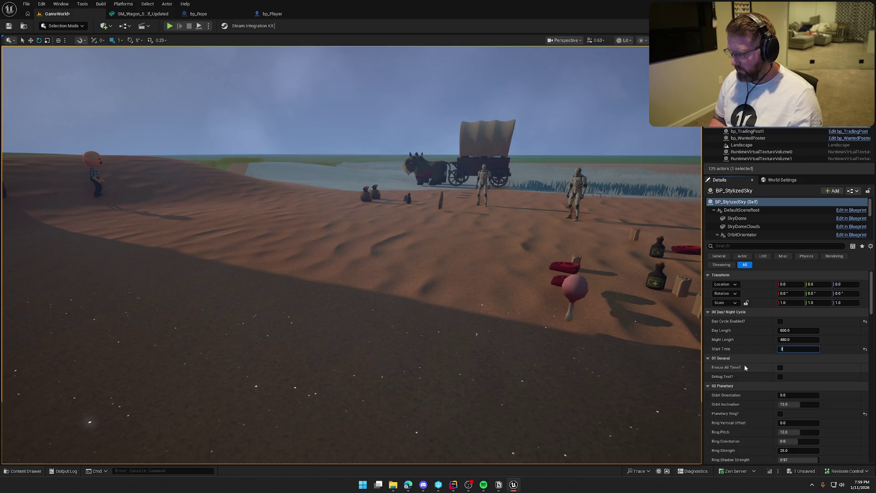
{"action": "key", "text": "Return"}
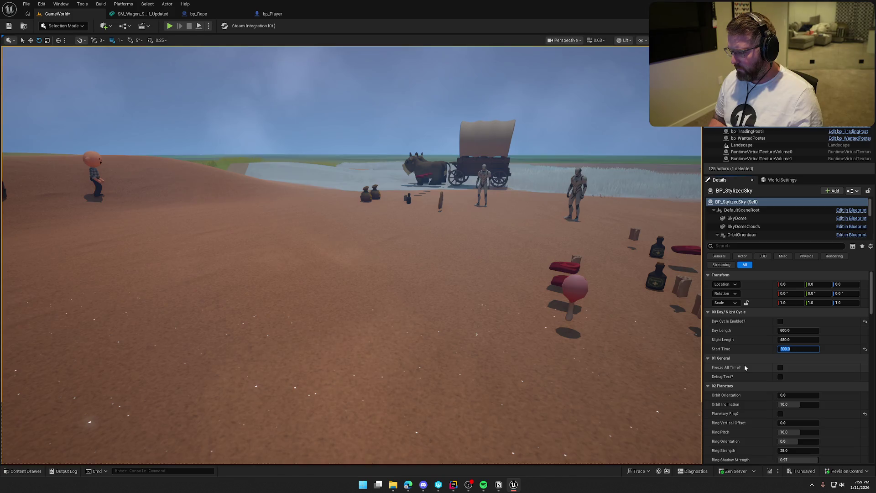
{"action": "type", "text": "100"}
{"action": "key", "text": "Return"}
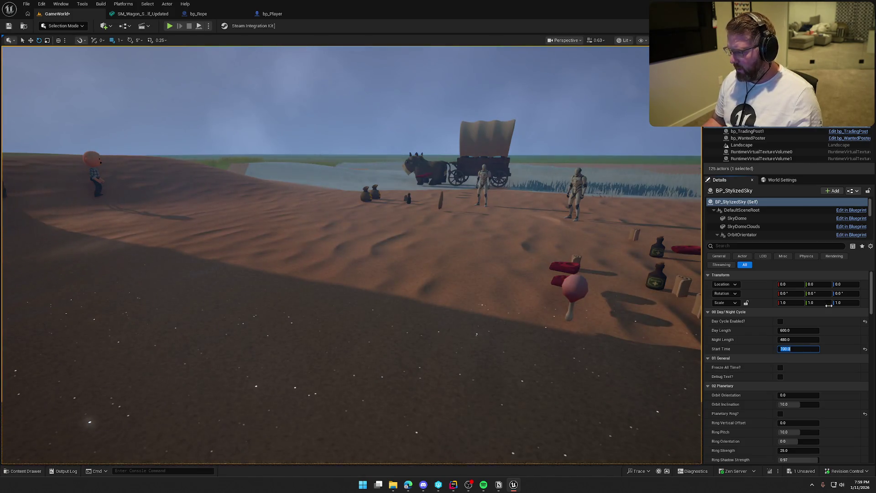
Choose DA_Weather_Clear for Static Weather and commit a Start Time of 50
{"action": "left_click_drag", "start_coordinate": [870, 297], "coordinate": [870, 372]}
{"action": "left_click", "coordinate": [826, 363]}
{"action": "left_click", "coordinate": [827, 303]}
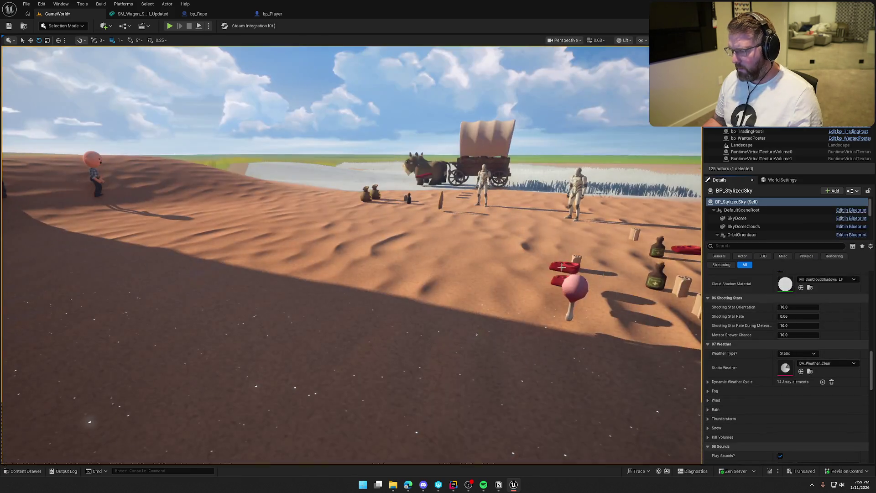
{"action": "left_click_drag", "start_coordinate": [870, 364], "coordinate": [869, 276]}
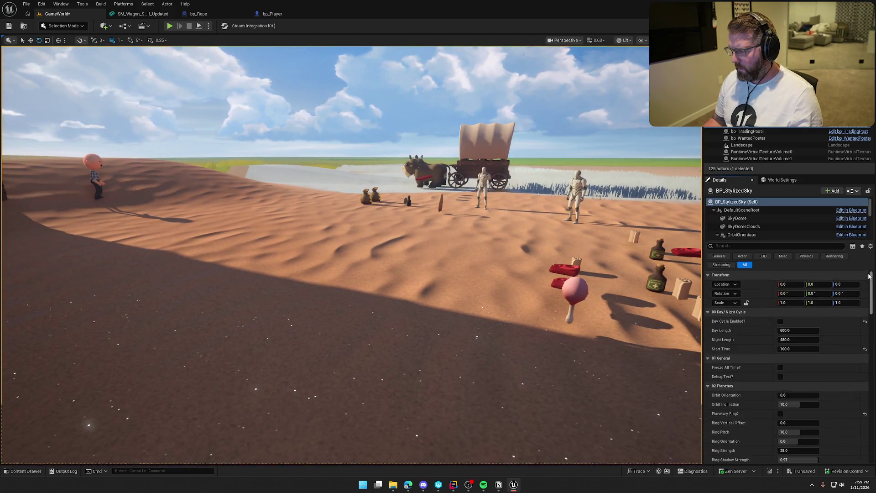
{"action": "type", "text": "50"}
{"action": "key", "text": "Return"}
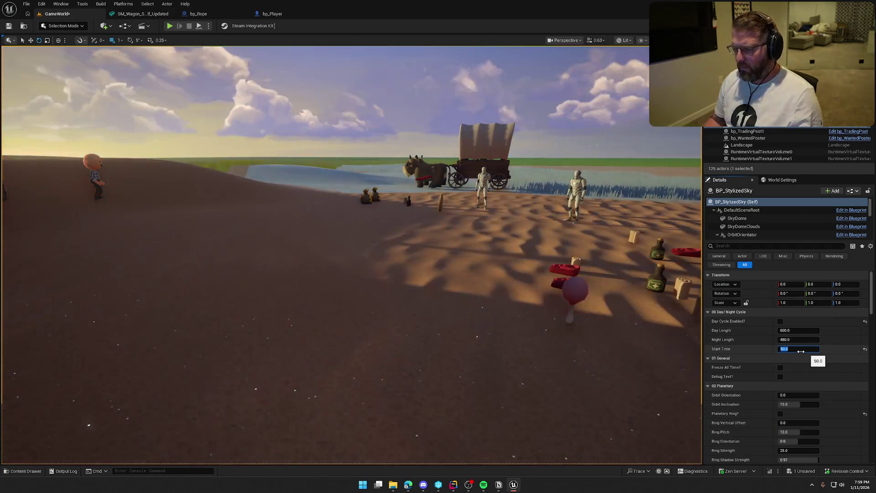
Start Play in Editor and walk through the trading post toward the wagon and oxen
{"action": "key", "text": "alt+p"}
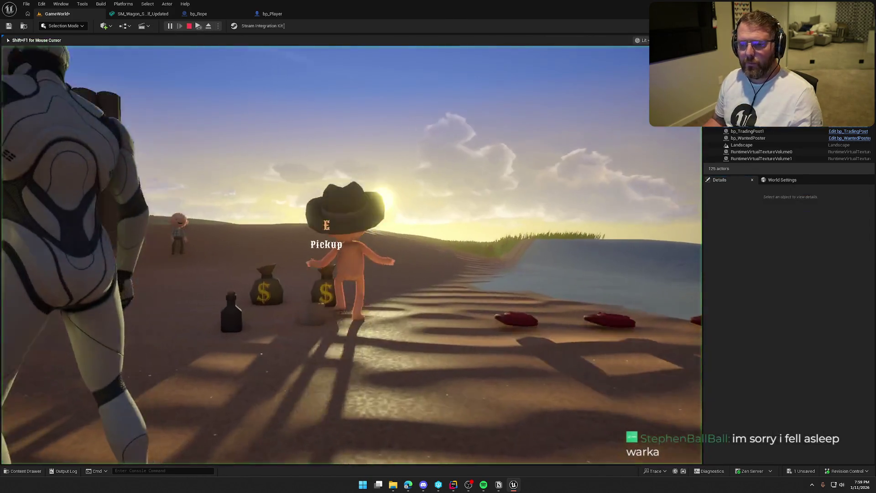
{"action": "key", "text": "w"}
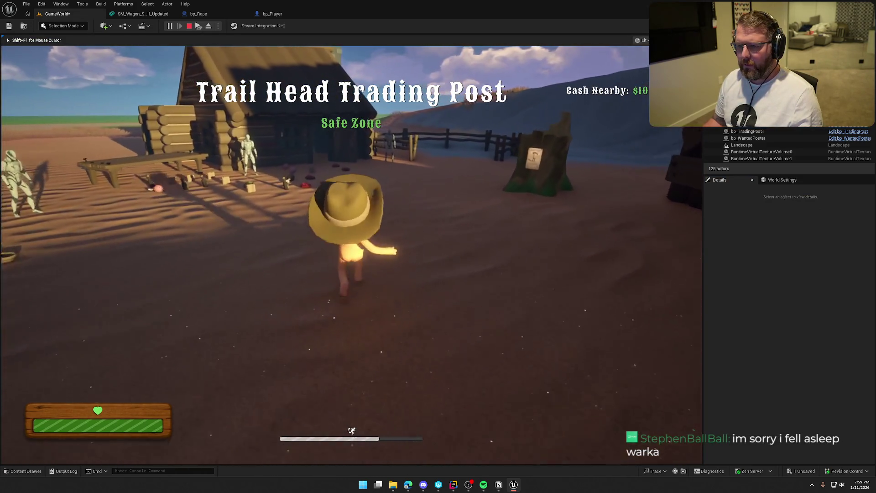
{"action": "key", "text": "w"}
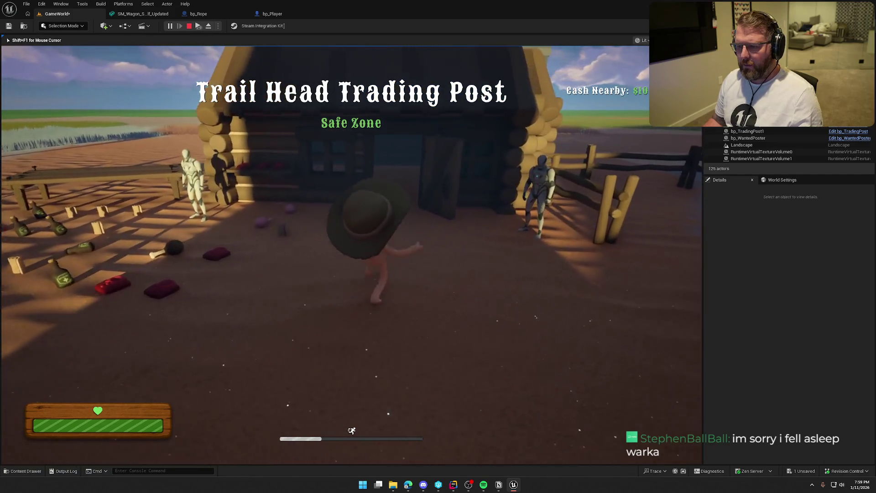
{"action": "key", "text": "w"}
{"action": "key", "text": "w"}
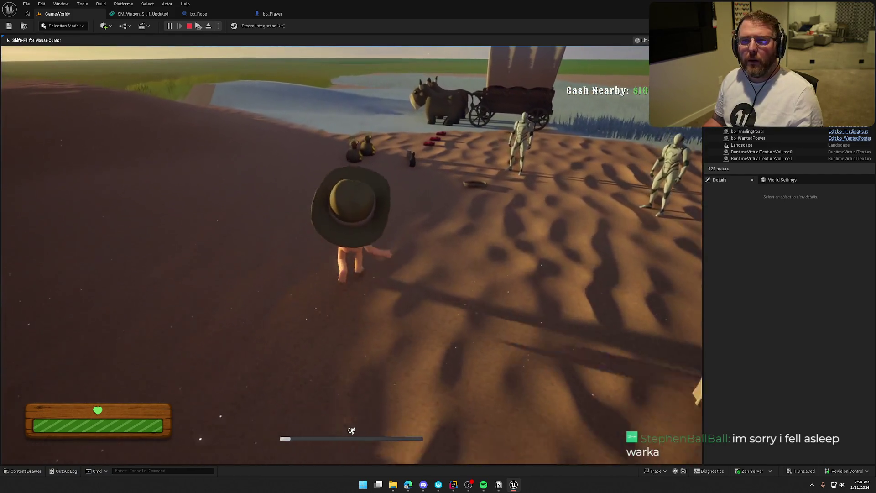
{"action": "key", "text": "w"}
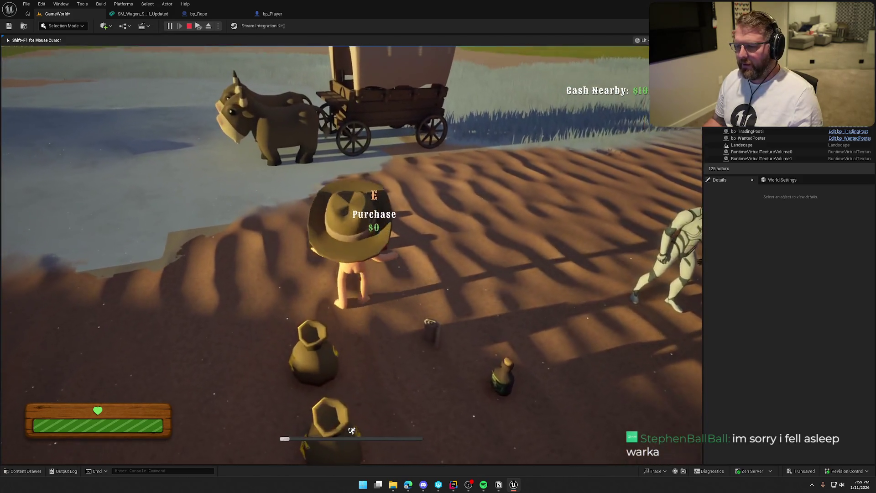
{"action": "key", "text": "w"}
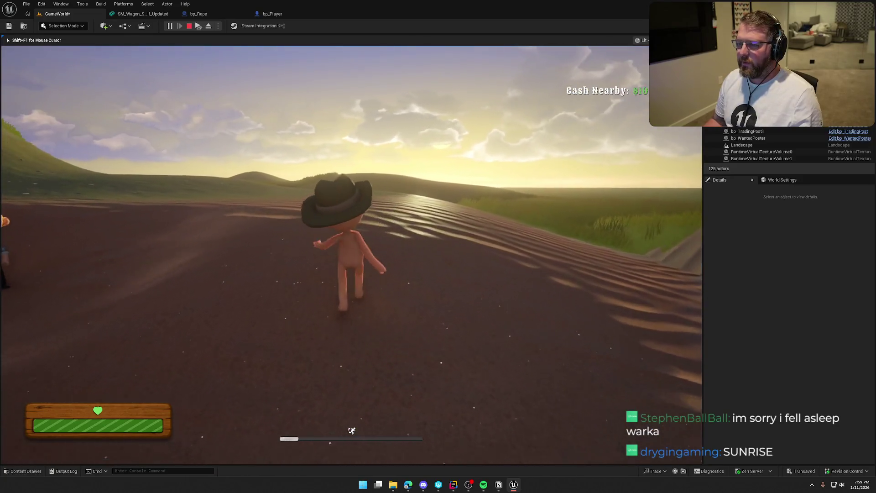
{"action": "key", "text": "w"}
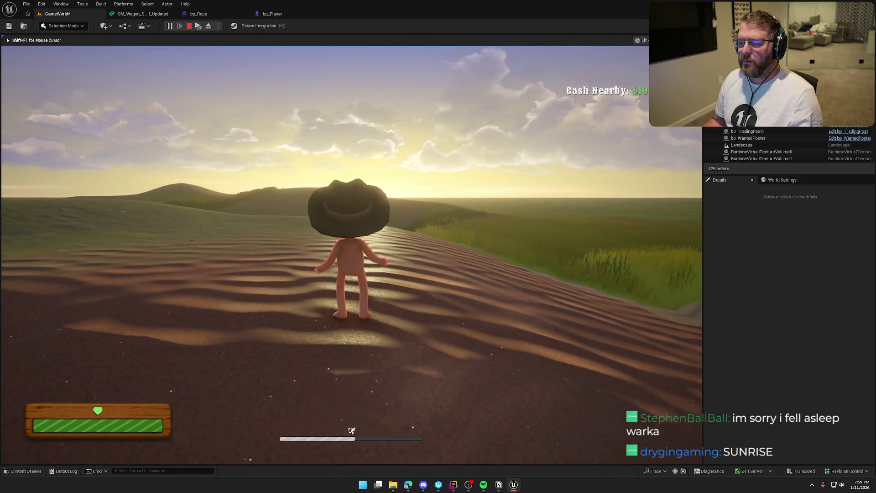
Run past the wanted-poster stump into the cabin and back, then stop and save GameWorld
{"action": "key", "text": "w"}
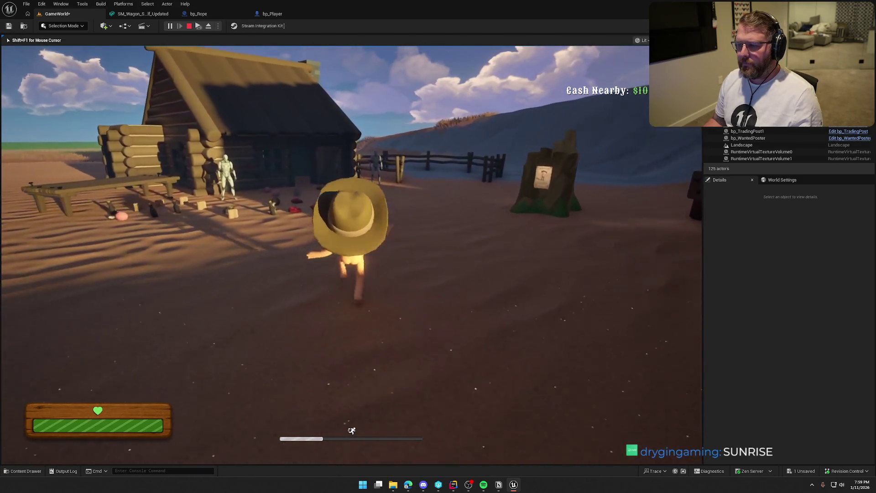
{"action": "key", "text": "w"}
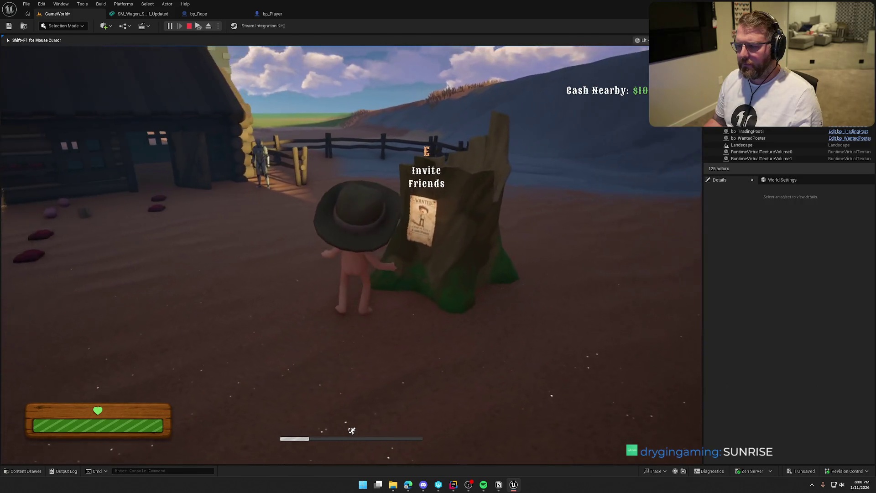
{"action": "key", "text": "w"}
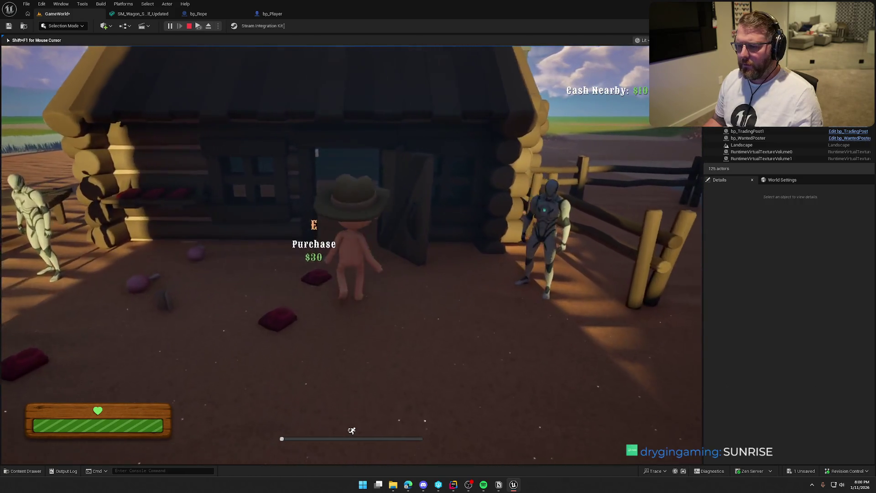
{"action": "key", "text": "w"}
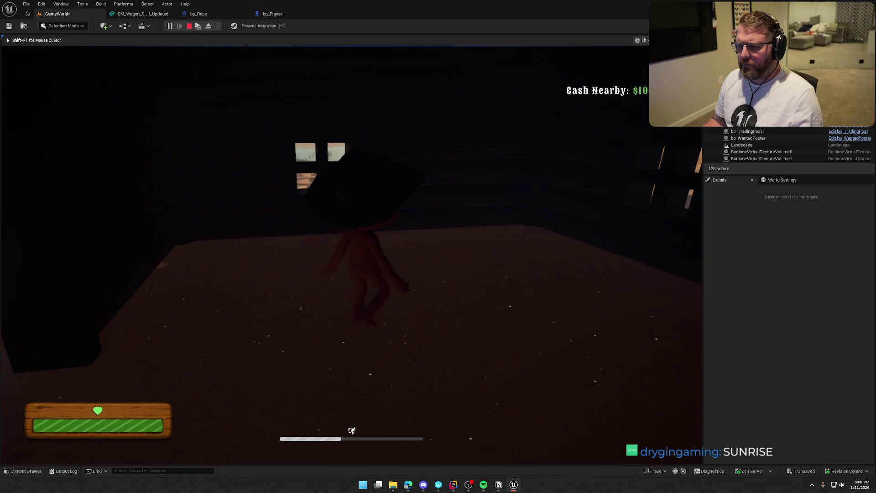
{"action": "key", "text": "w"}
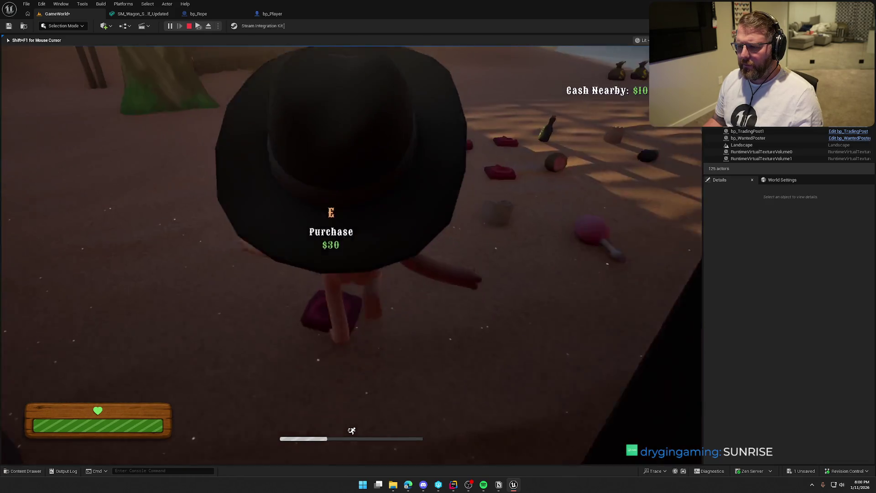
{"action": "key", "text": "w"}
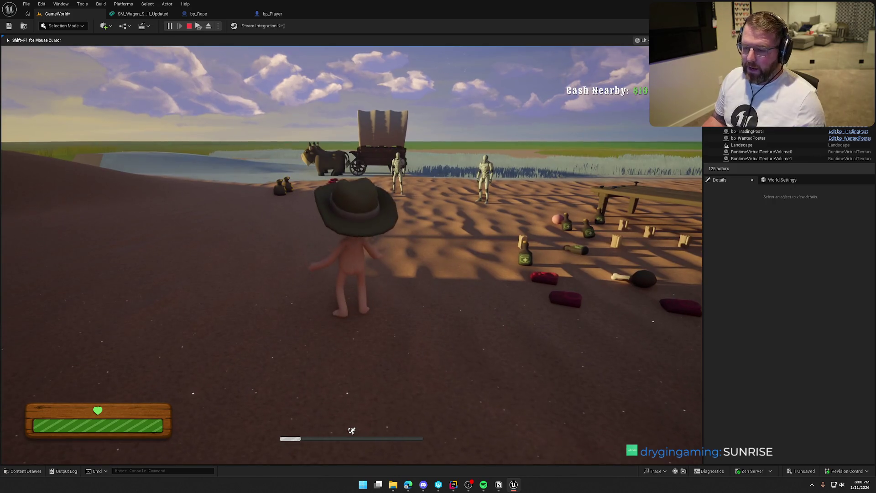
{"action": "key", "text": "Escape"}
{"action": "key", "text": "ctrl+s"}
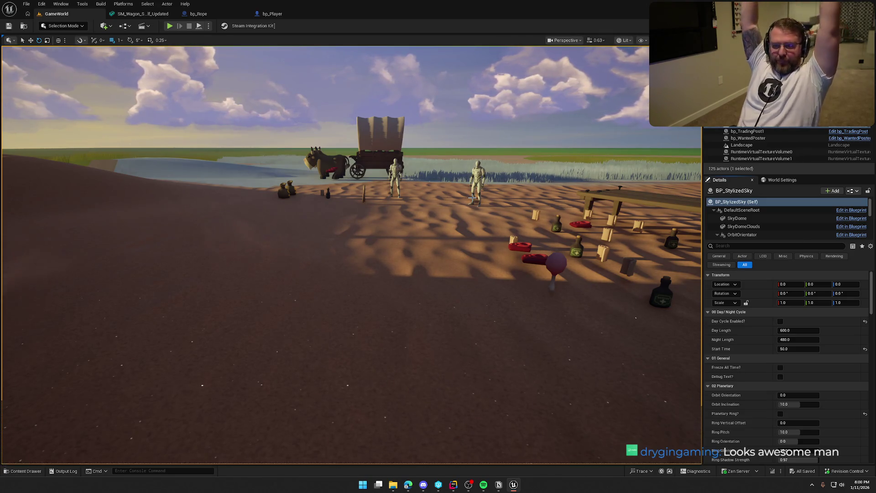
Fly toward the wagon, show the SoStylized folder in the Content Drawer, and start Play again
{"action": "left_click_drag", "start_coordinate": [516, 175], "coordinate": [474, 201]}
{"action": "key", "text": "ctrl+space"}
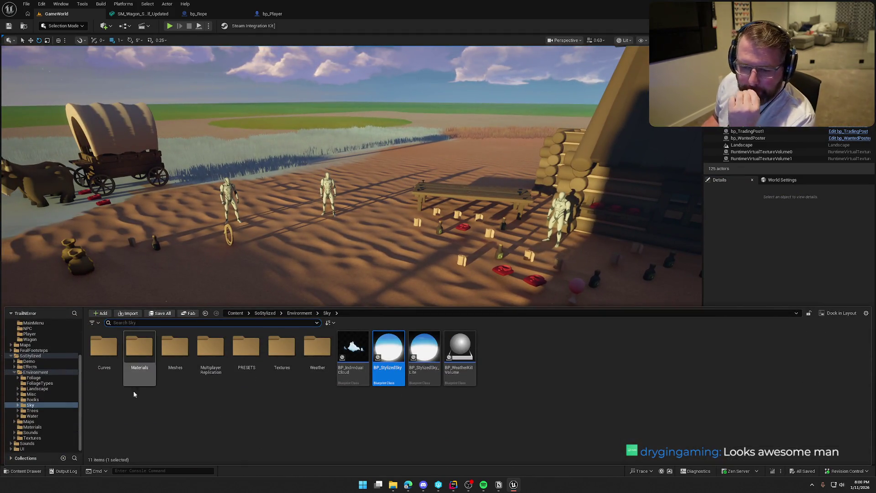
{"action": "left_click", "coordinate": [12, 356]}
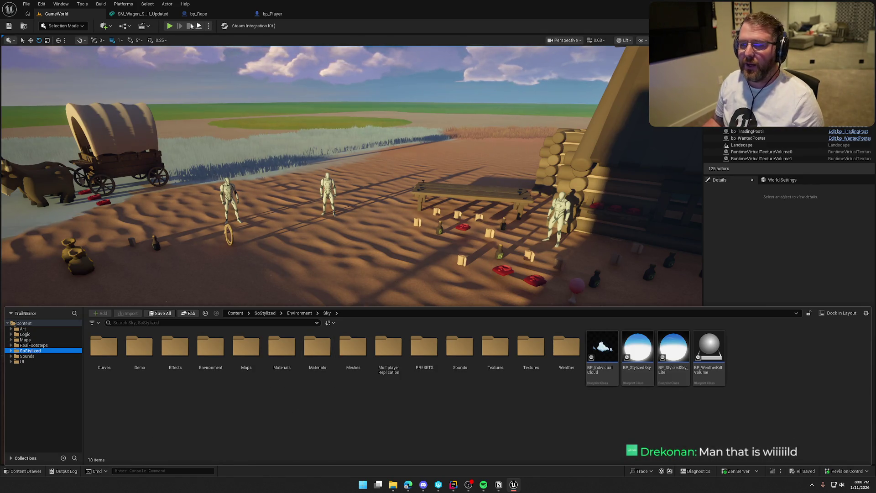
{"action": "left_click", "coordinate": [169, 26]}
Board the covered wagon, drive it along the river up the sand path, then get off
{"action": "key", "text": "w"}
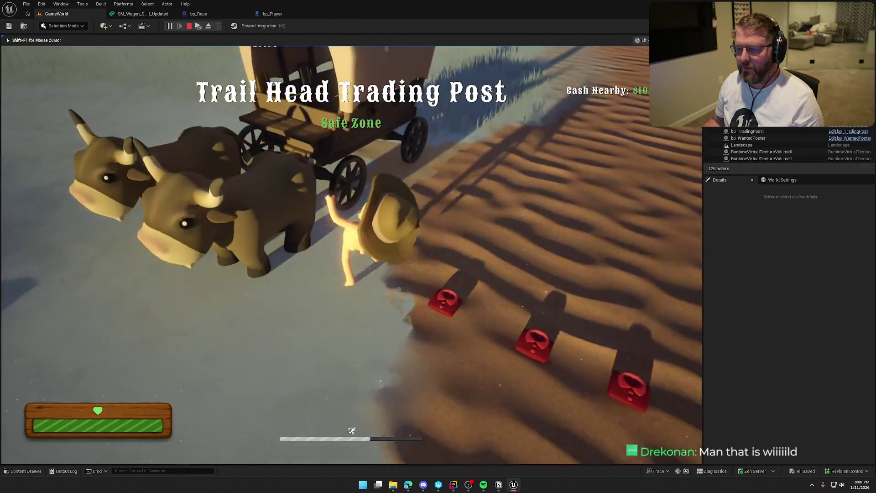
{"action": "key", "text": "e"}
{"action": "key", "text": "w"}
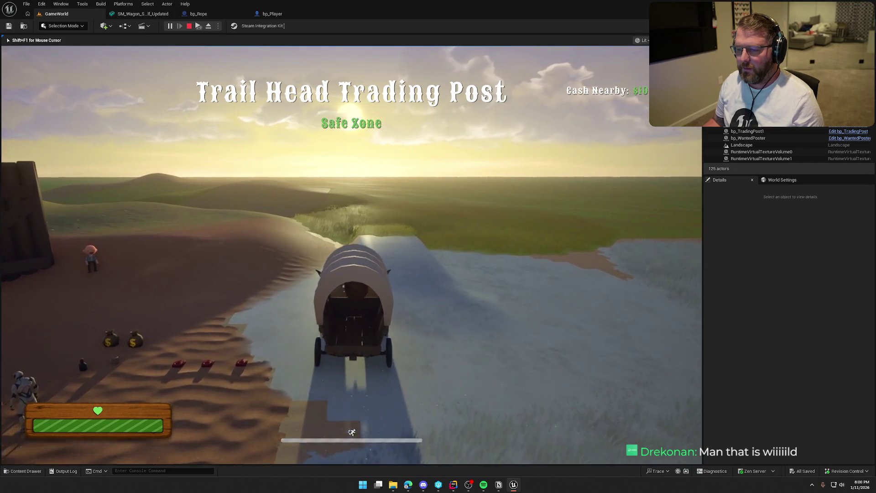
{"action": "key", "text": "w"}
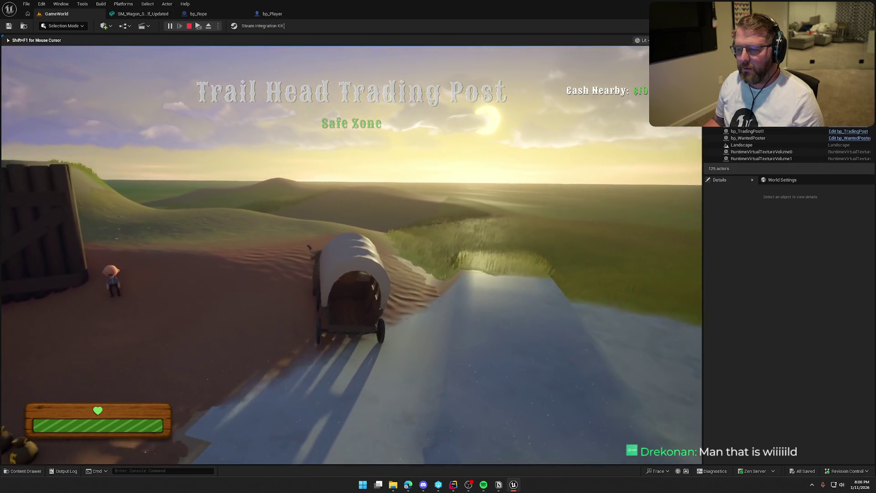
{"action": "key", "text": "w"}
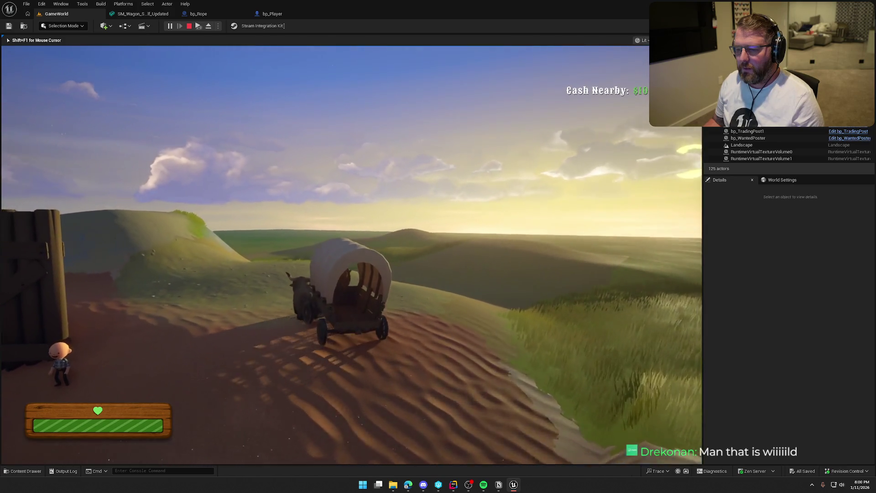
{"action": "key", "text": "e"}
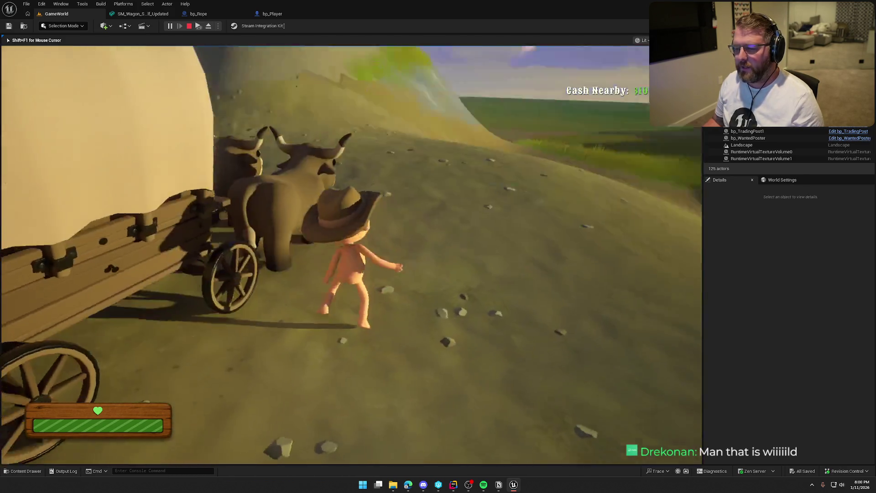
Sprint up to the wooden gate, then walk back past the wagon to the wanted-poster stump
{"action": "key", "text": "shift+w"}
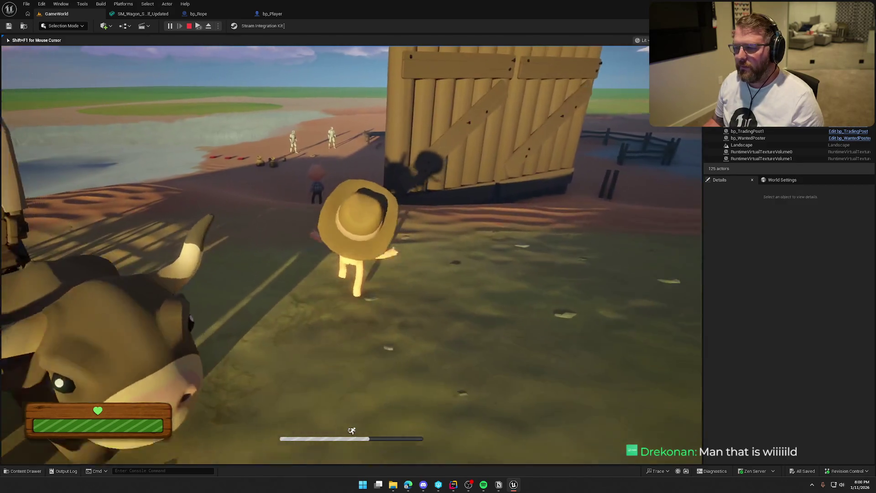
{"action": "key", "text": "shift+w"}
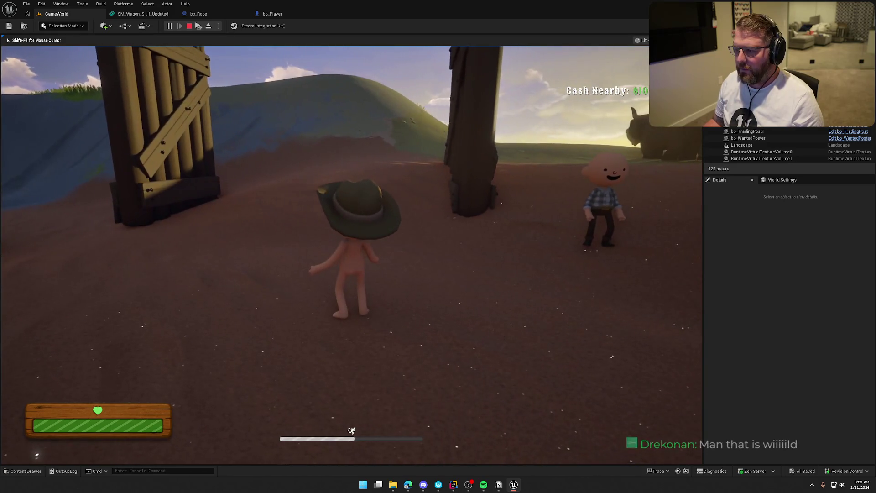
{"action": "key", "text": "shift+w"}
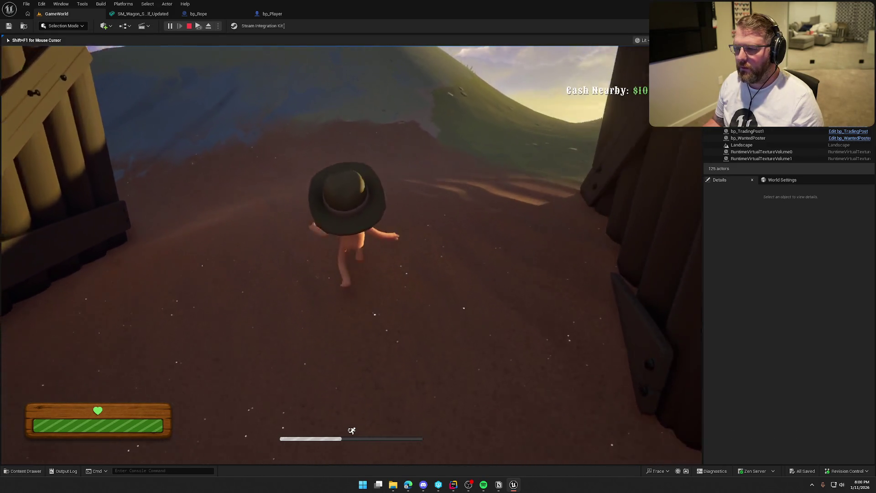
{"action": "key", "text": "shift+w"}
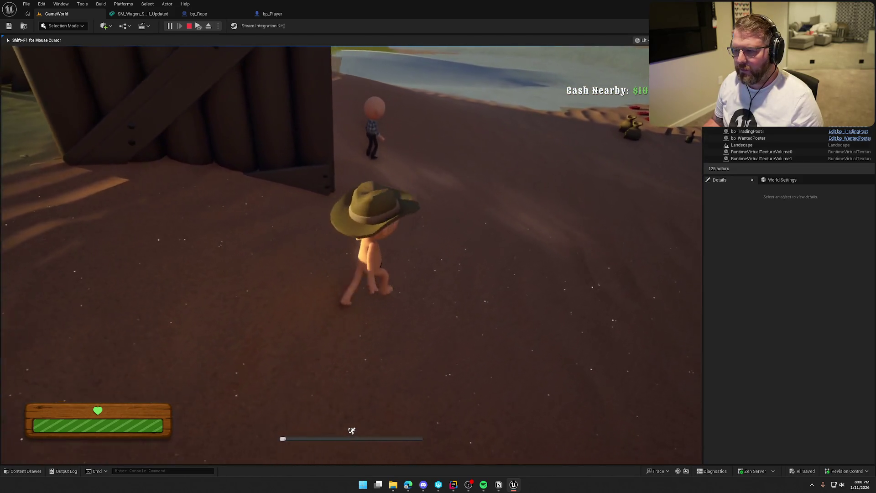
{"action": "key", "text": "w"}
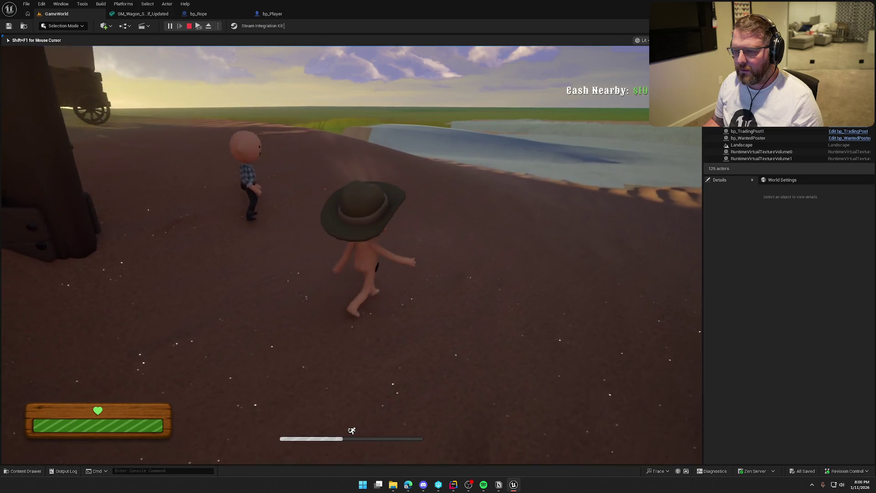
{"action": "key", "text": "shift+w"}
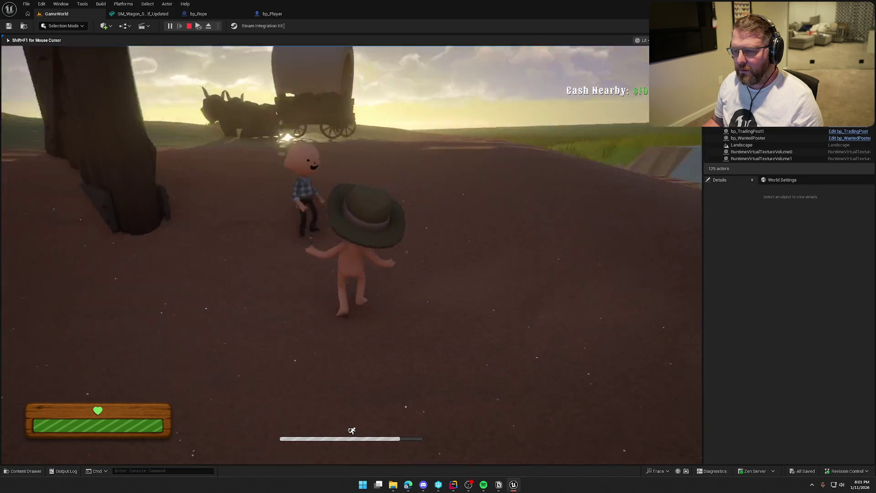
{"action": "key", "text": "w"}
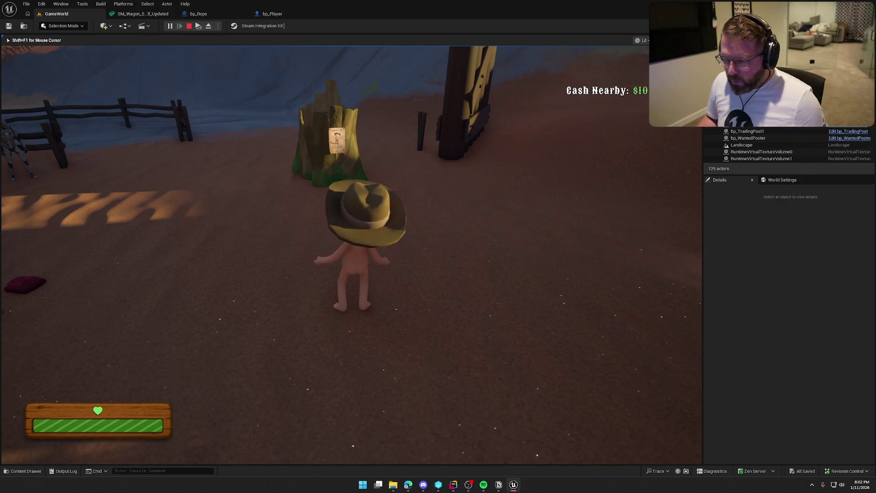
Check the cabin goods' prices, including a $30 item, and talk to the shopkeeper
{"action": "key", "text": "shift+w"}
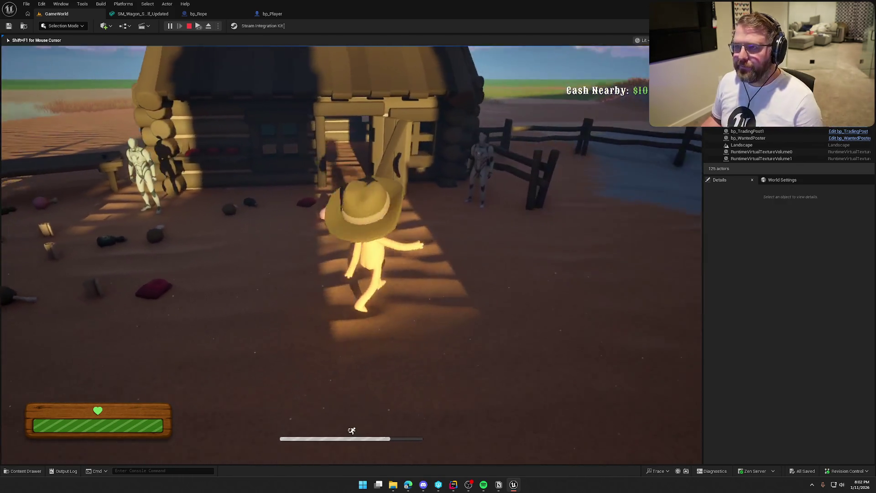
{"action": "key", "text": "w"}
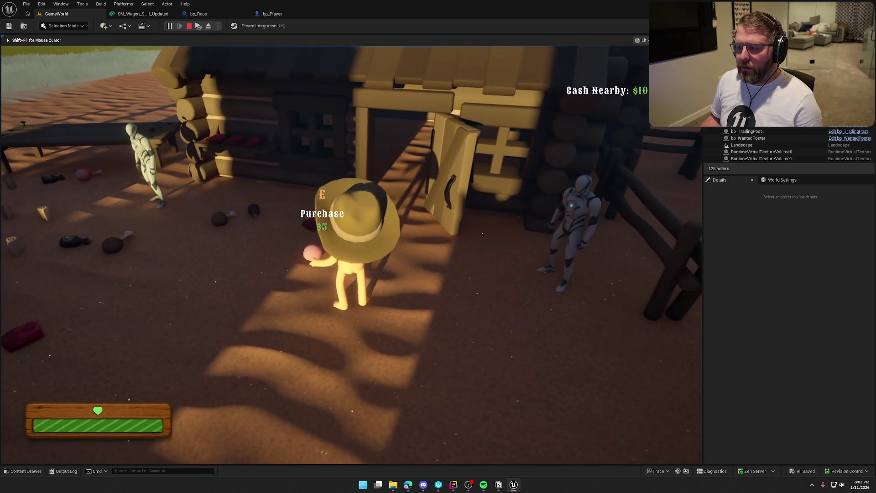
{"action": "key", "text": "w"}
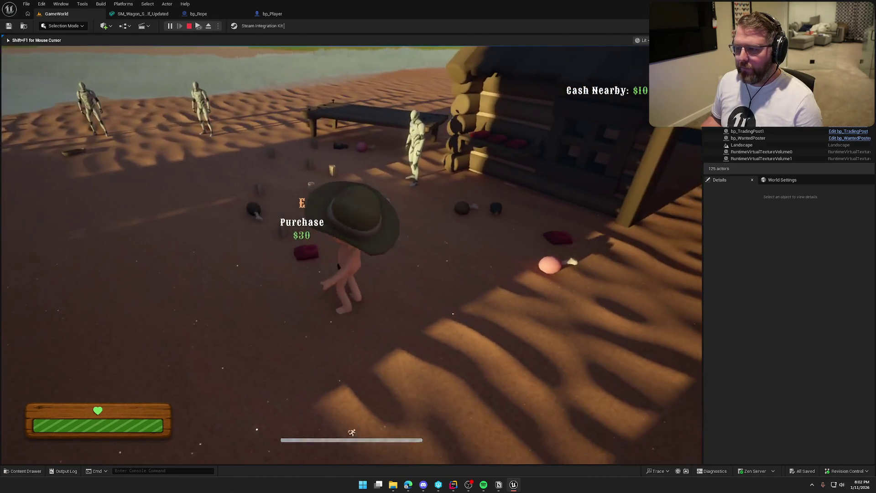
{"action": "key", "text": "w"}
{"action": "key", "text": "e"}
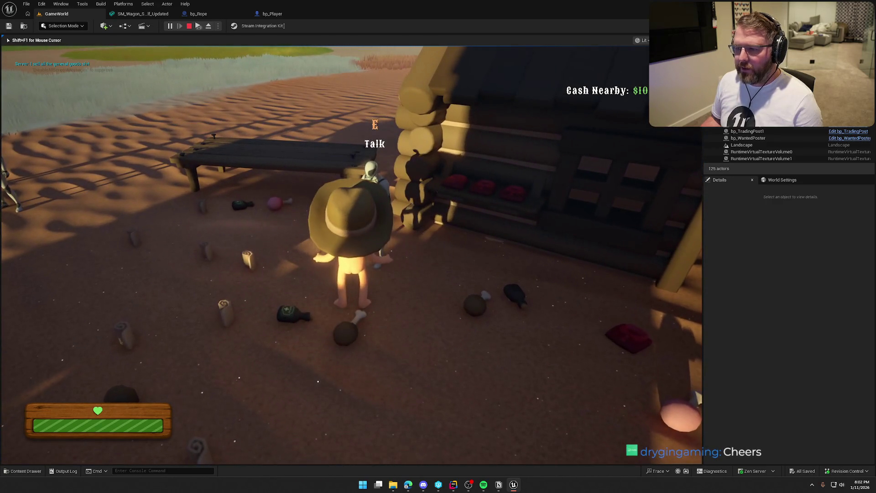
Sprint between the downed friend, the wagon, the dummy yard and the trading post goods
{"action": "key", "text": "shift+w"}
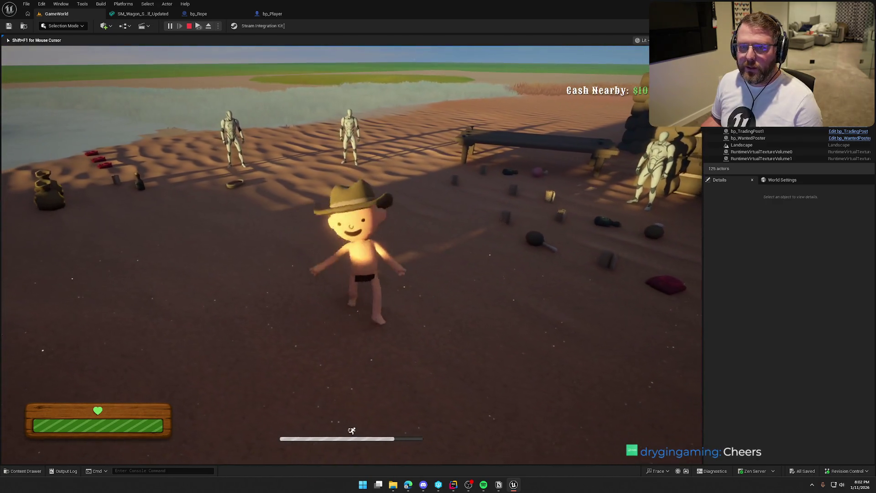
{"action": "key", "text": "shift+w"}
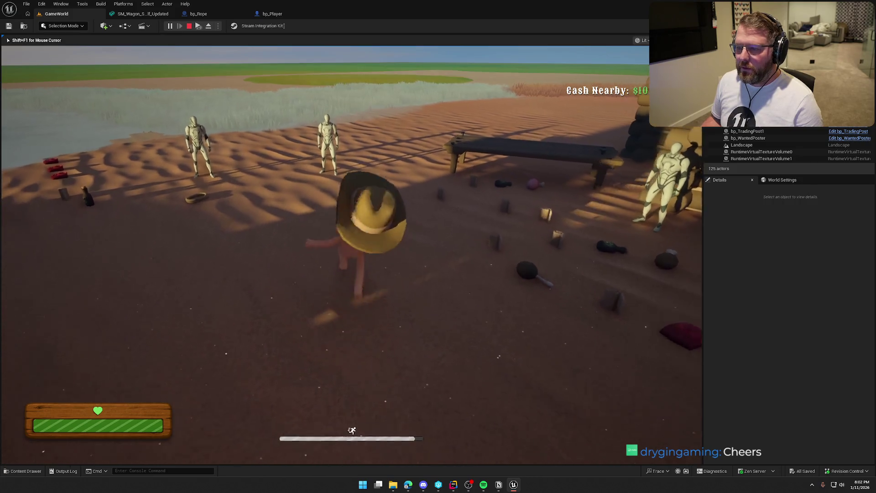
{"action": "key", "text": "w"}
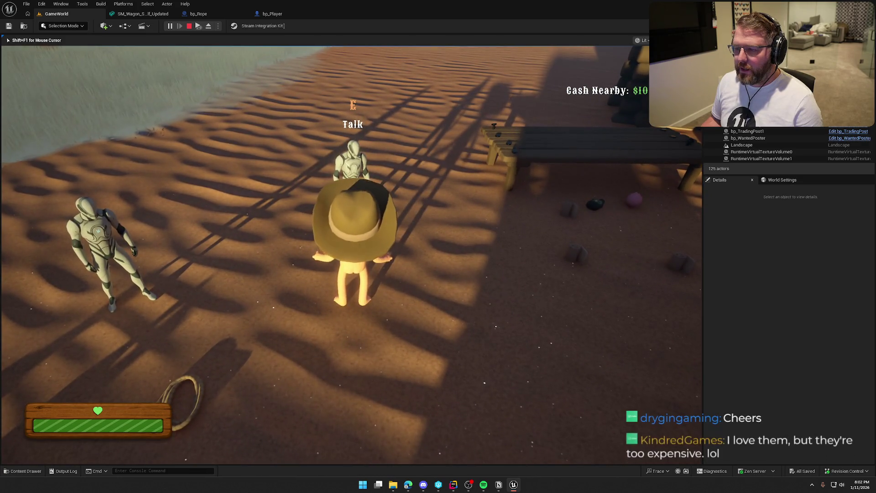
{"action": "key", "text": "shift+w"}
{"action": "key", "text": "shift+w"}
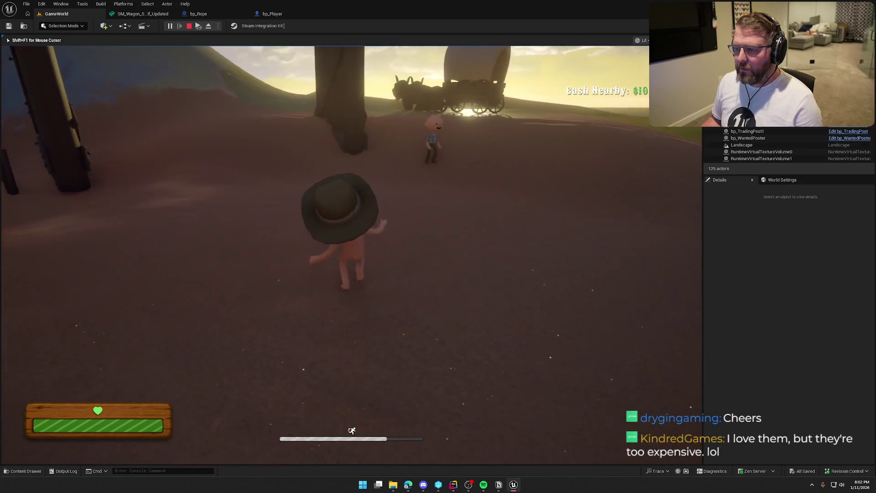
{"action": "key", "text": "w"}
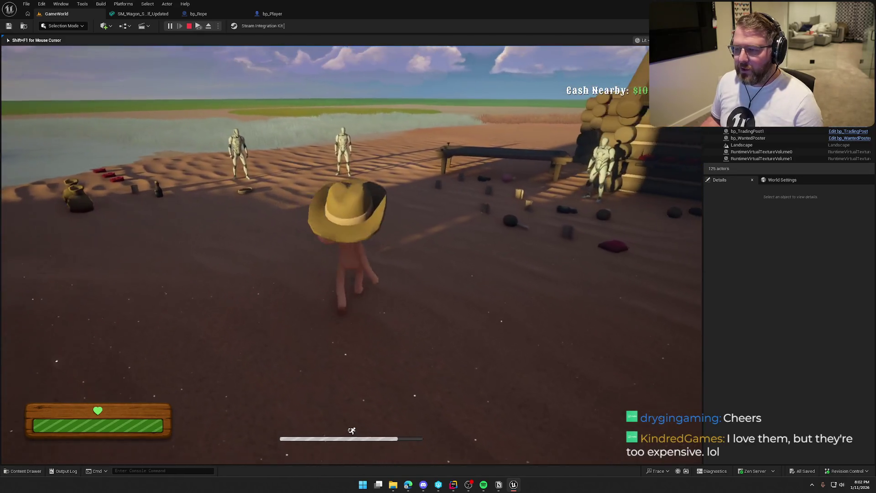
{"action": "key", "text": "shift+w"}
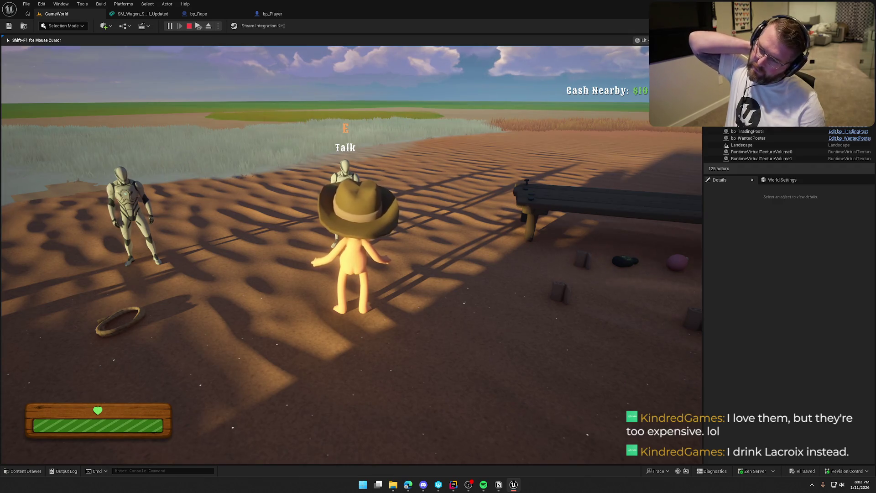
{"action": "key", "text": "shift+w"}
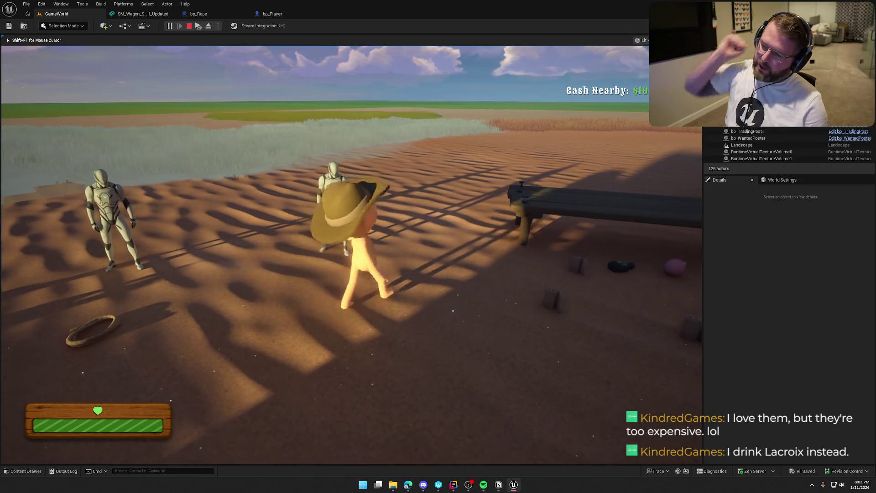
{"action": "key", "text": "shift+w"}
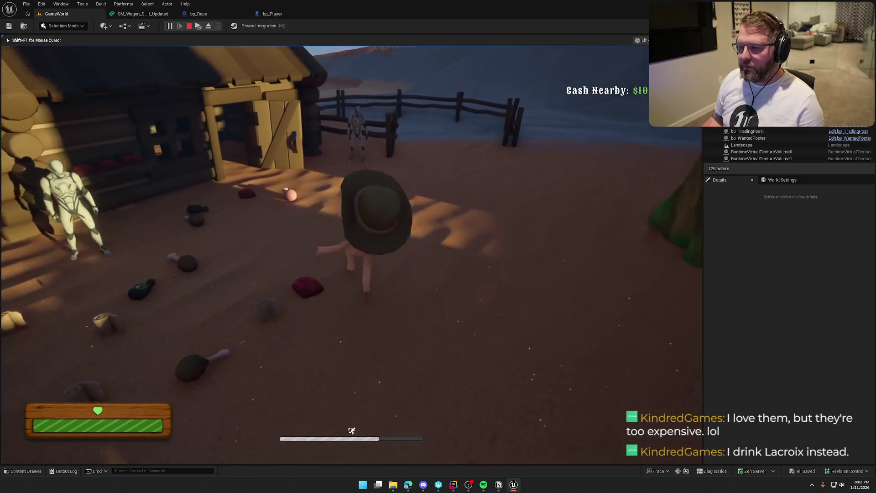
Go past the barn and cabin down to the beach mannequins
{"action": "key", "text": "w"}
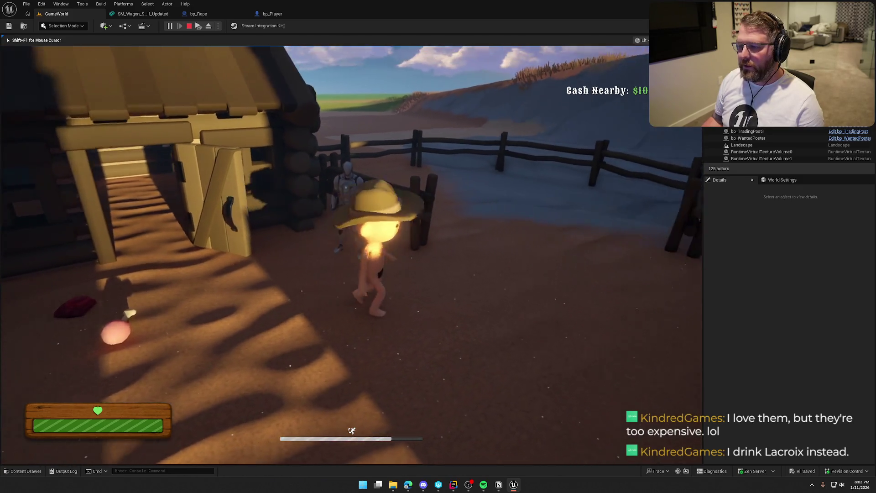
{"action": "key", "text": "shift+w"}
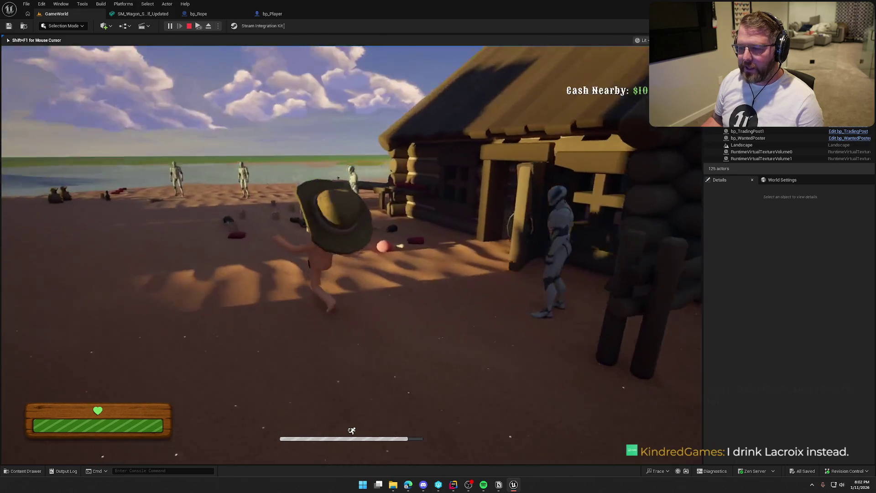
{"action": "key", "text": "shift+w"}
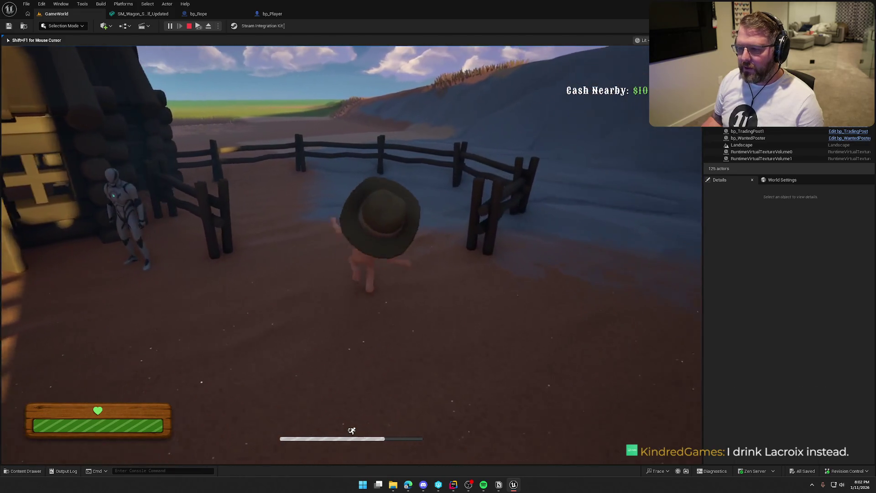
{"action": "key", "text": "shift+w"}
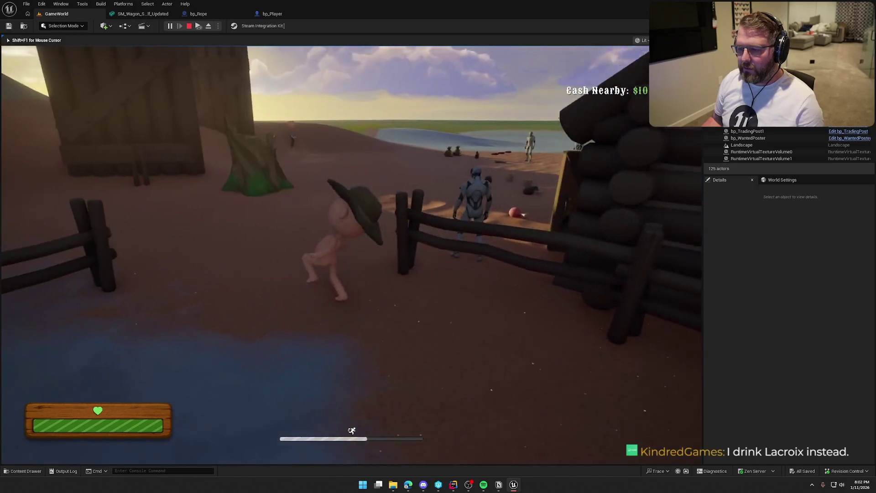
{"action": "key", "text": "w"}
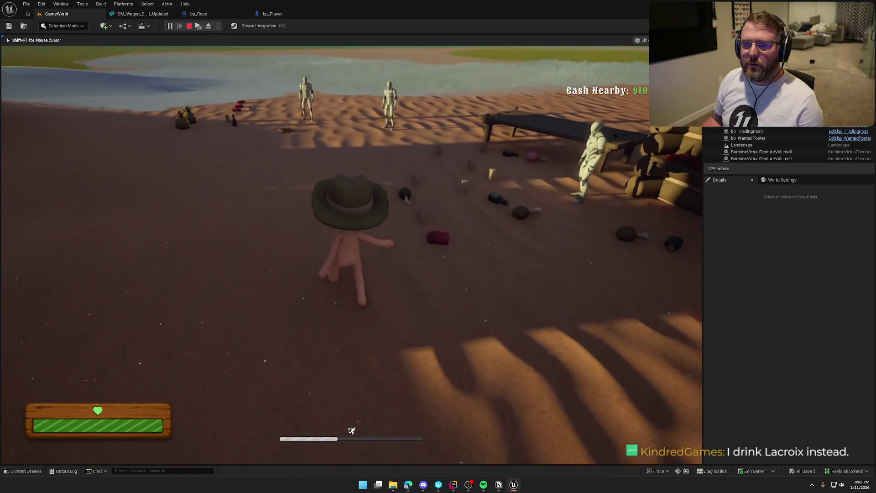
{"action": "key", "text": "w"}
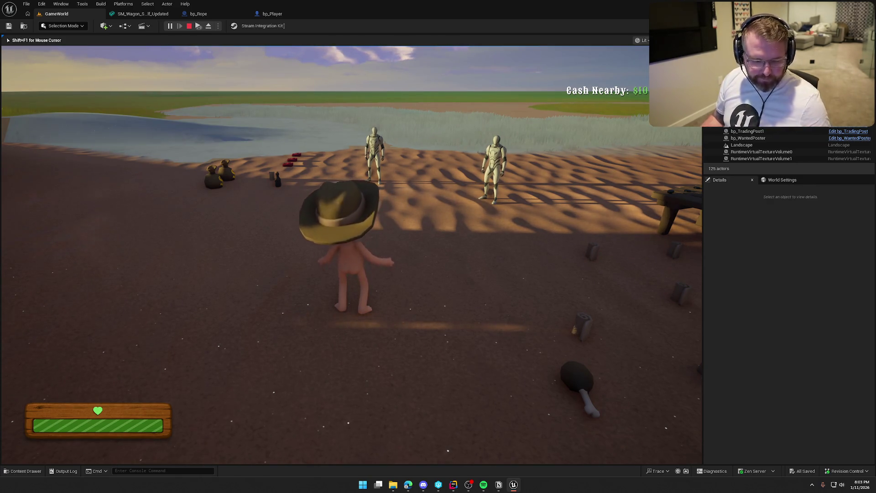
Walk up to a $7 trading post item, then head between the two mannequins
{"action": "key", "text": "w"}
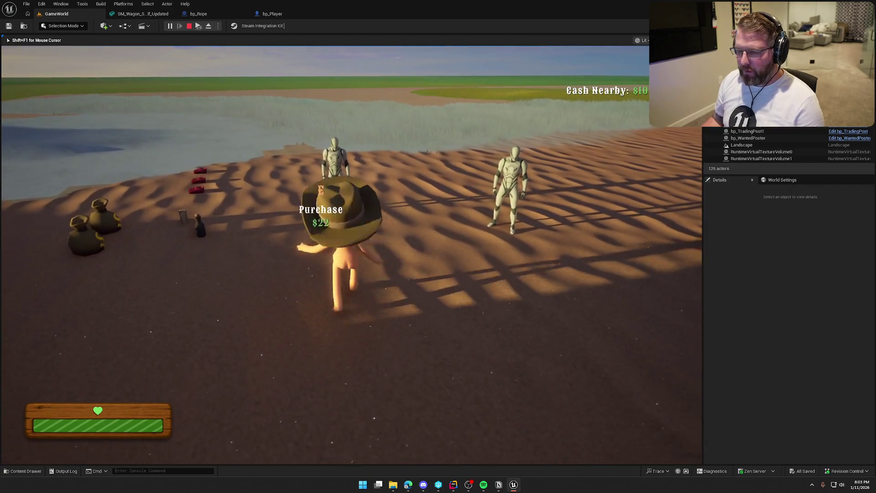
{"action": "key", "text": "w"}
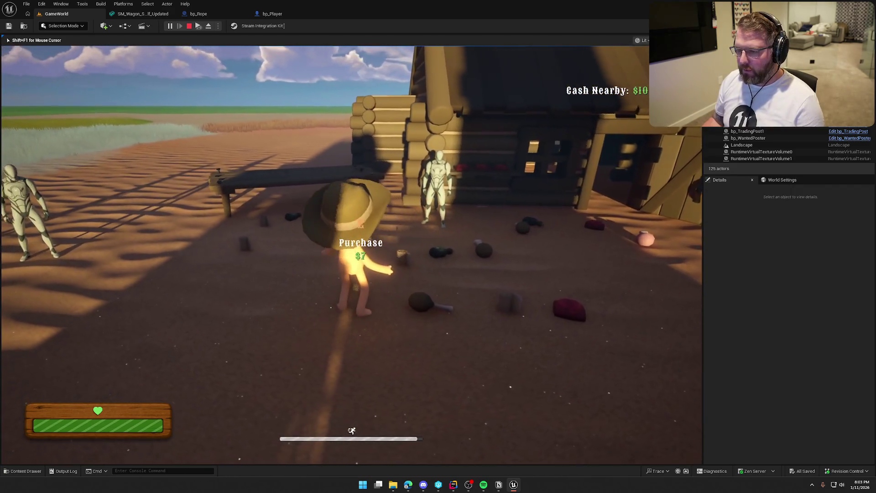
{"action": "key", "text": "w"}
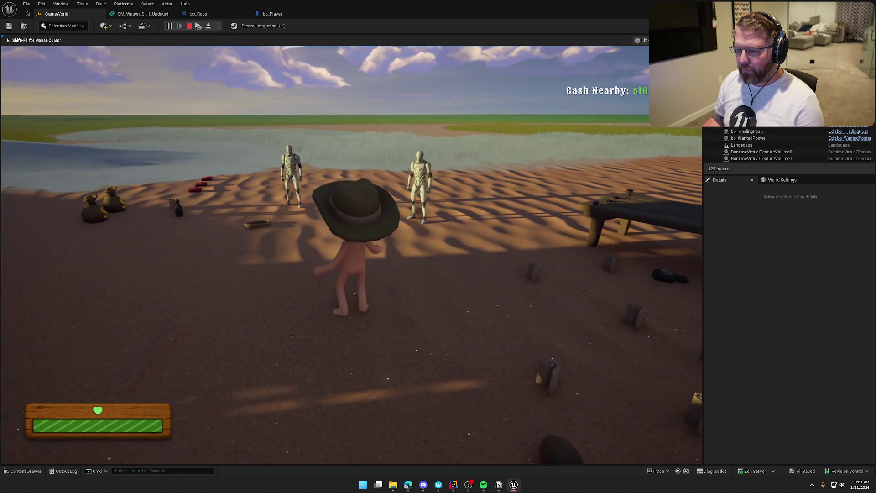
{"action": "key", "text": "w"}
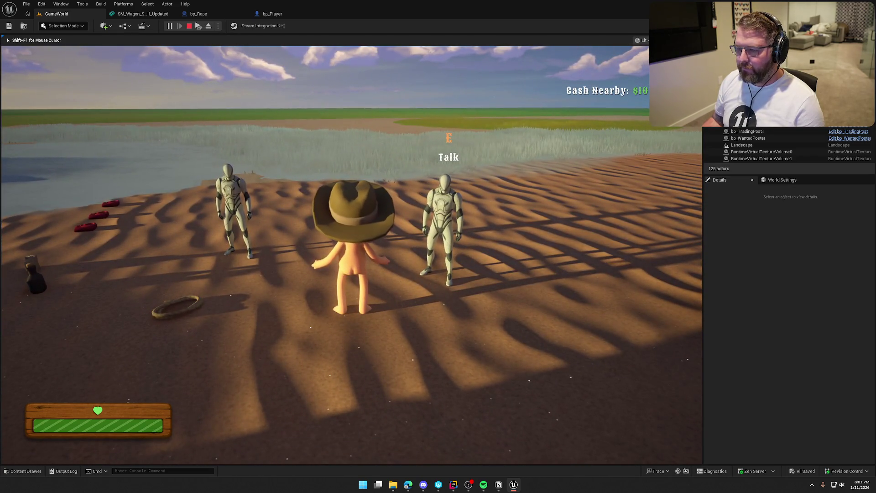
Move back and forth between the left mannequin's revive prompt and the right vendor
{"action": "key", "text": "a"}
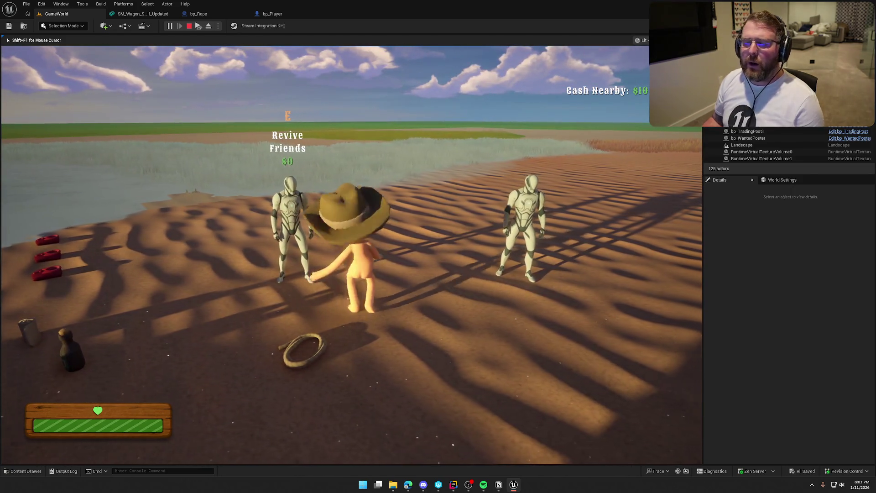
{"action": "key", "text": "d"}
{"action": "key", "text": "a"}
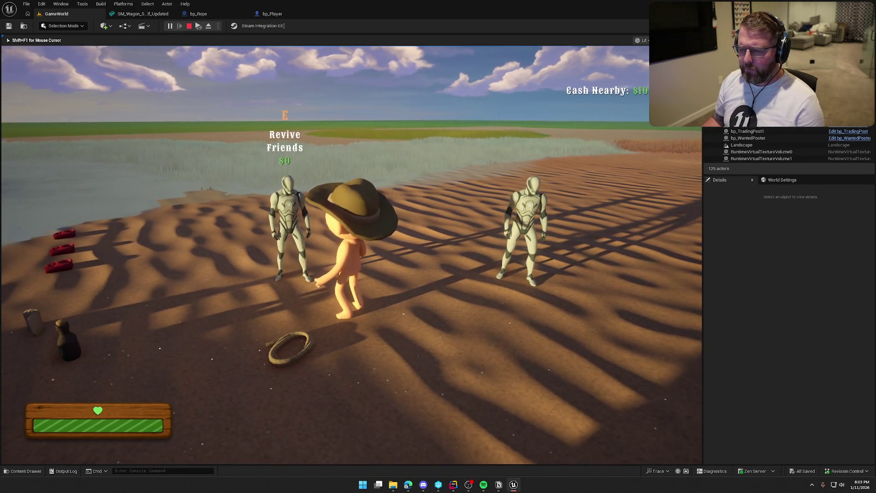
{"action": "key", "text": "d"}
{"action": "key", "text": "a"}
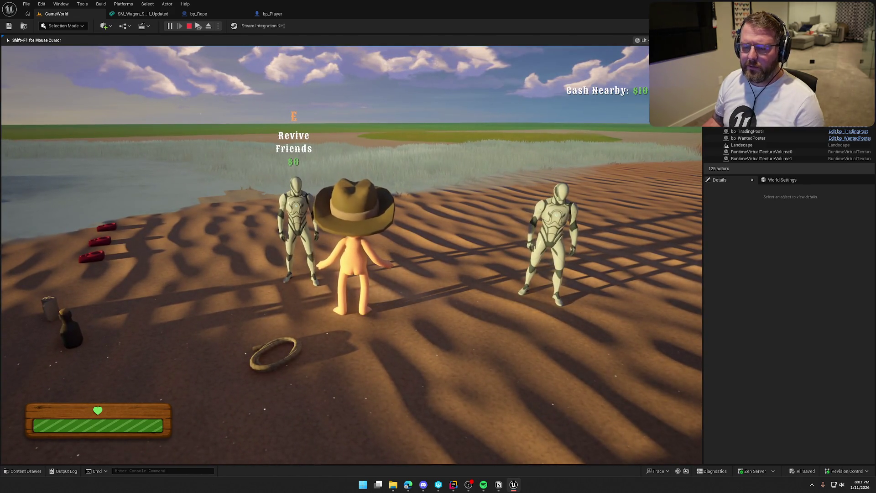
{"action": "key", "text": "d"}
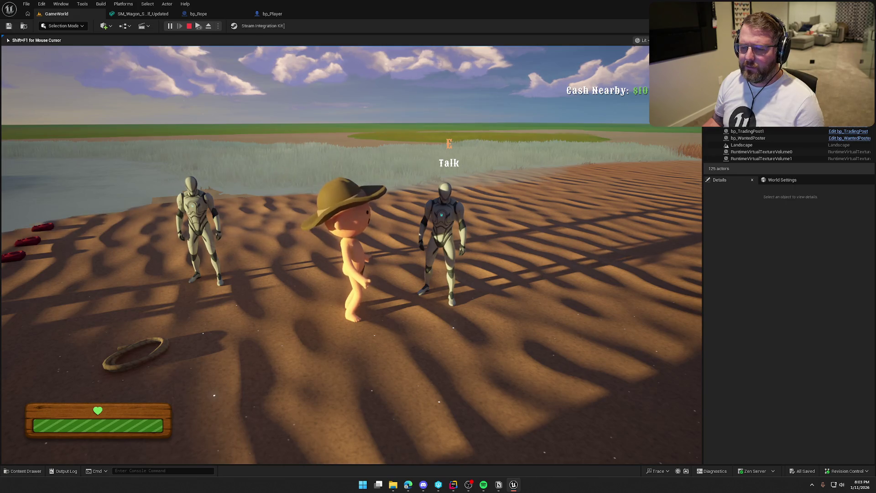
{"action": "key", "text": "a"}
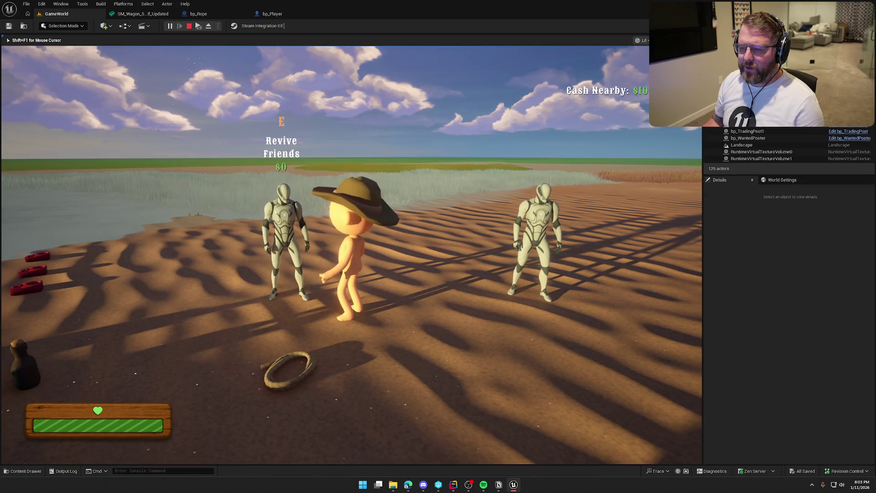
{"action": "key", "text": "d"}
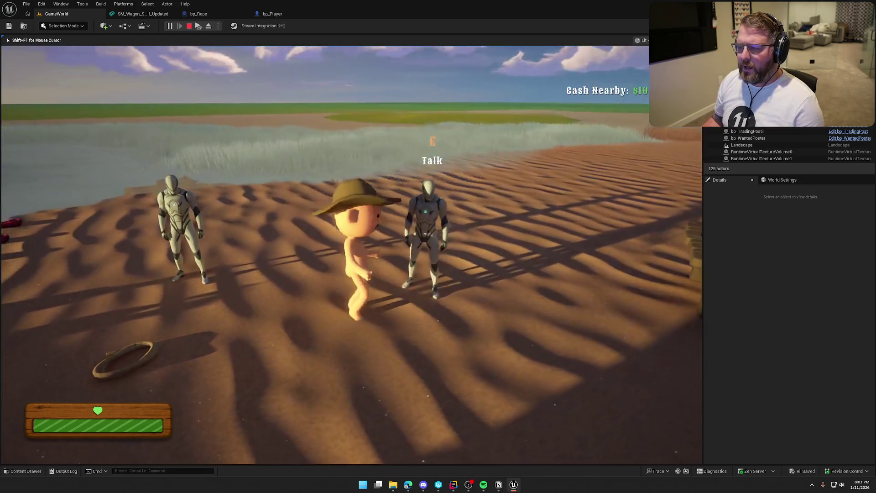
{"action": "key", "text": "s"}
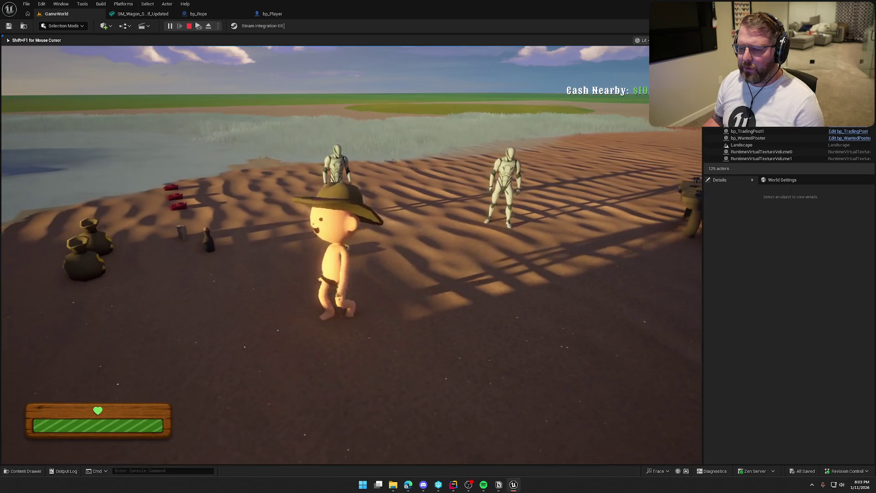
Revisit the vendor robot and money bags for sale, then sprint toward the covered wagon
{"action": "key", "text": "w"}
{"action": "key", "text": "shift"}
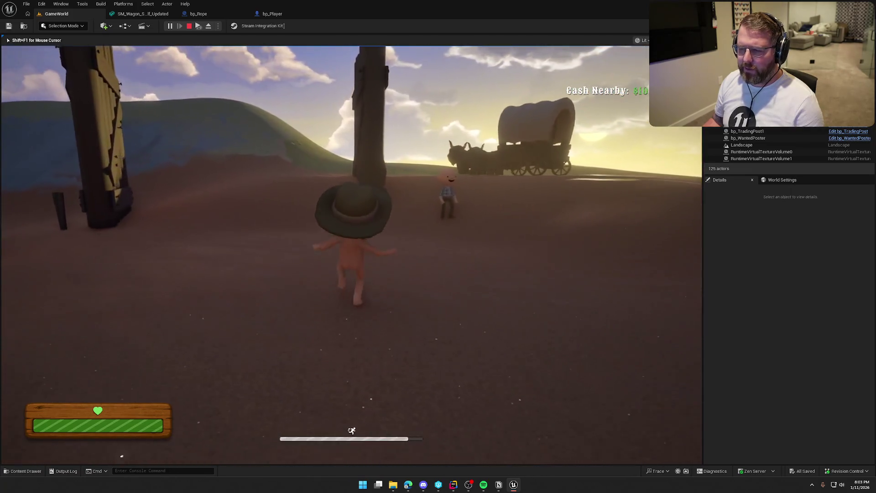
{"action": "key", "text": "w"}
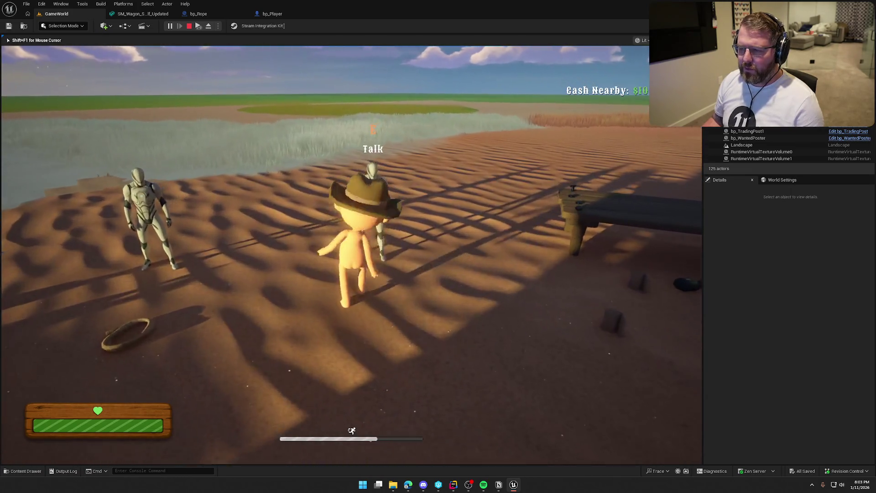
{"action": "key", "text": "w"}
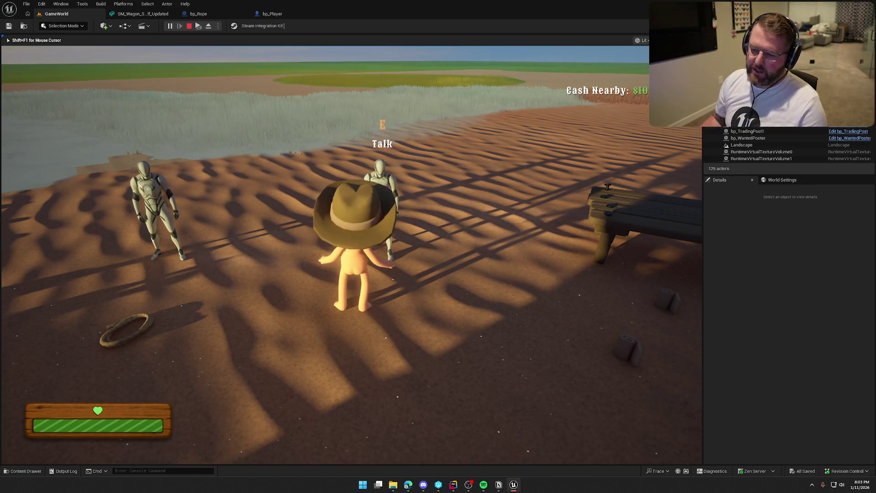
{"action": "key", "text": "w"}
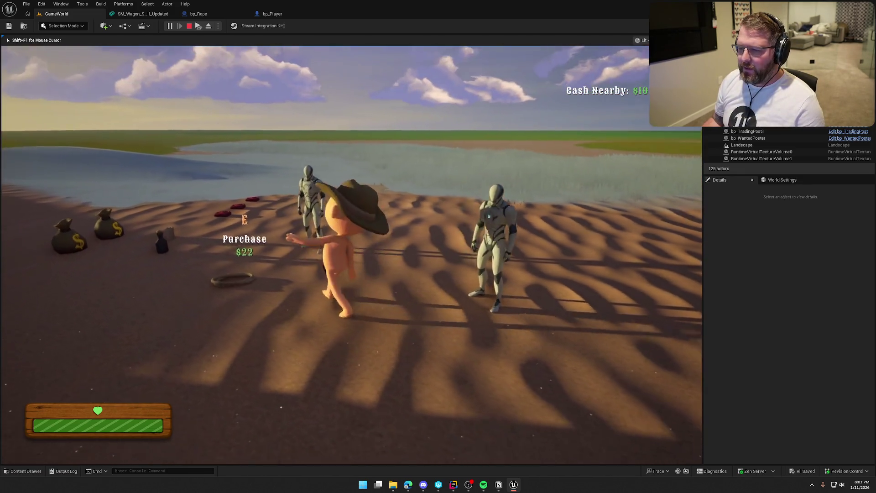
{"action": "key", "text": "w"}
{"action": "key", "text": "shift+w"}
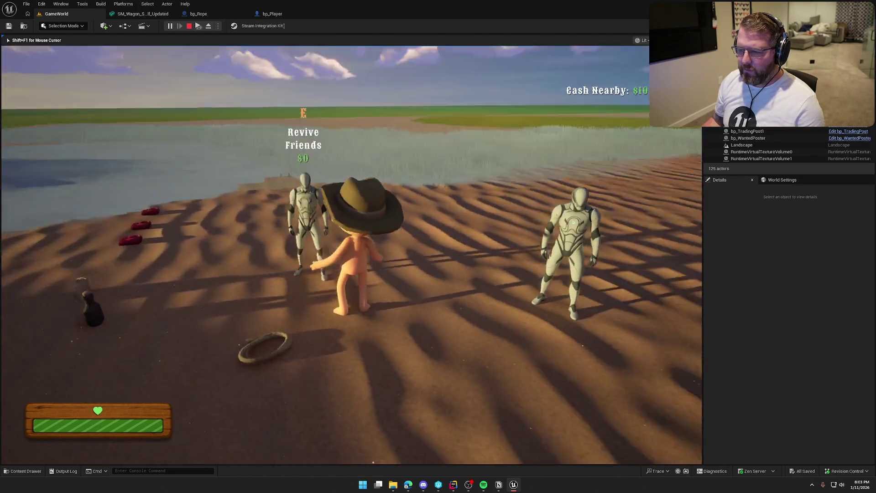
{"action": "key", "text": "shift+w"}
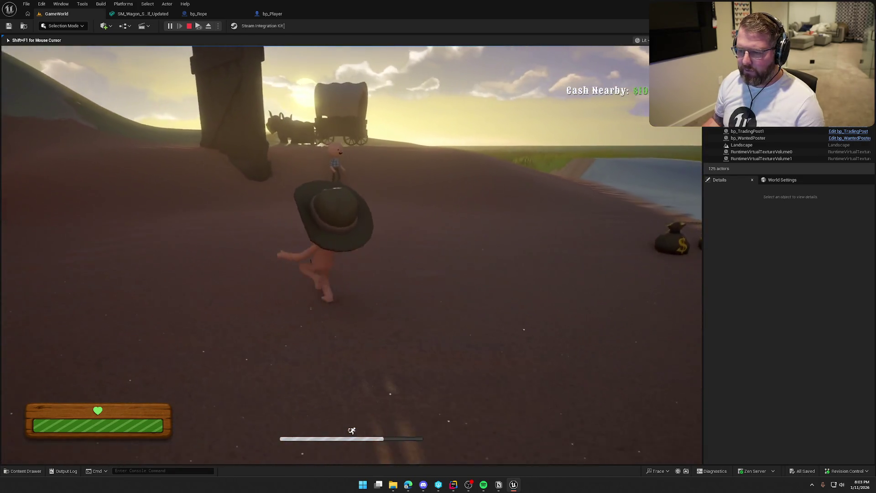
{"action": "key", "text": "super"}
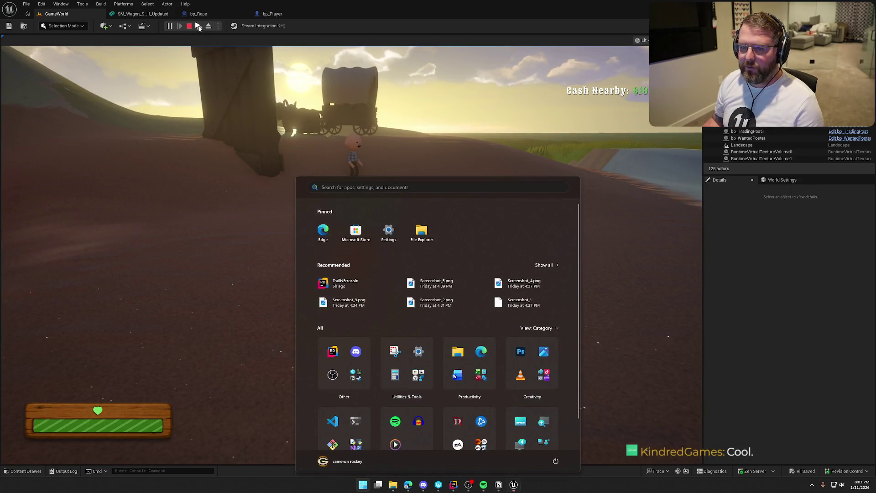
Dismiss the Start menu and sprint the cowboy back to the dune vendors beside the second player
{"action": "key", "text": "super"}
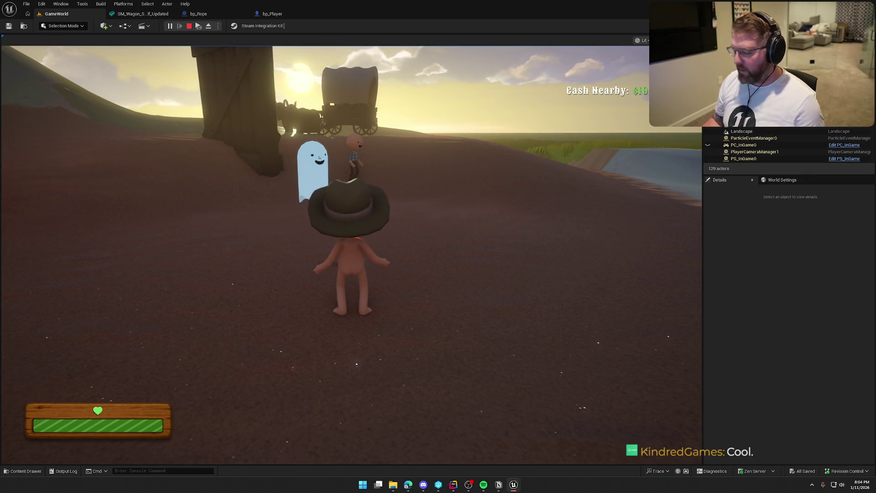
{"action": "key", "text": "super"}
{"action": "key", "text": "super"}
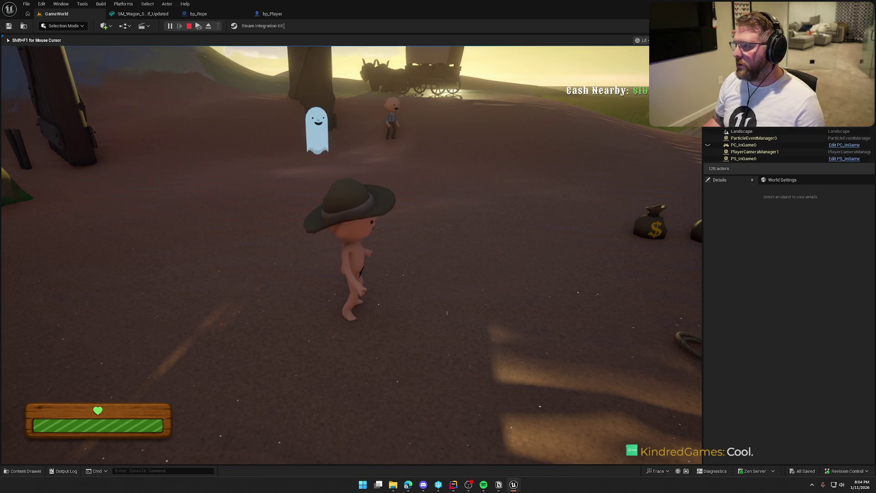
{"action": "key", "text": "shift+w"}
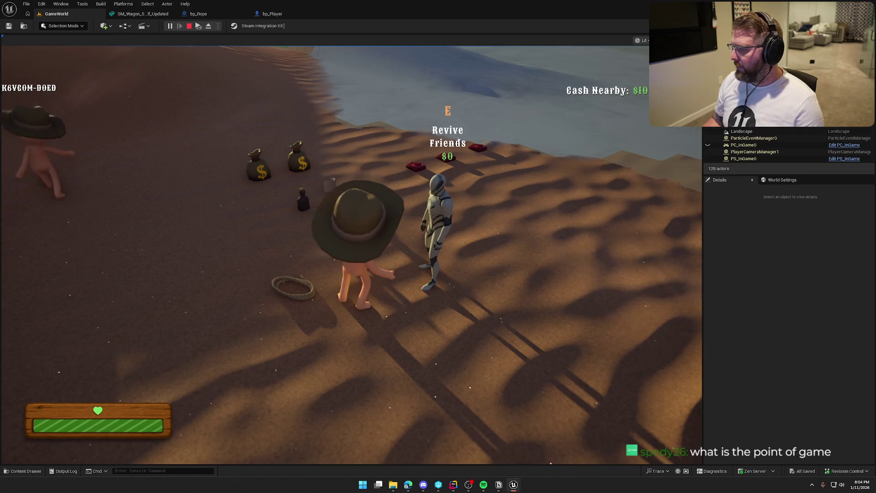
{"action": "key", "text": "super"}
{"action": "left_click", "coordinate": [200, 121]}
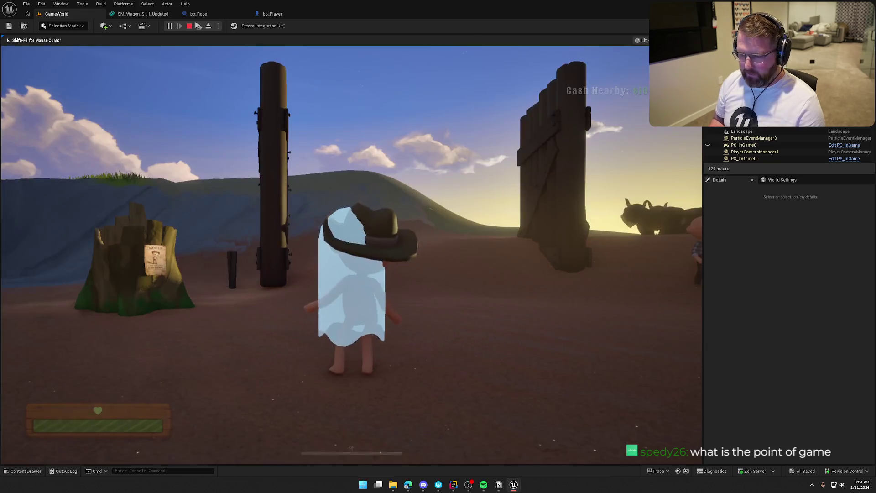
Move the ghost toward the other players, turn it toward the wagon, then end the session
{"action": "key", "text": "w"}
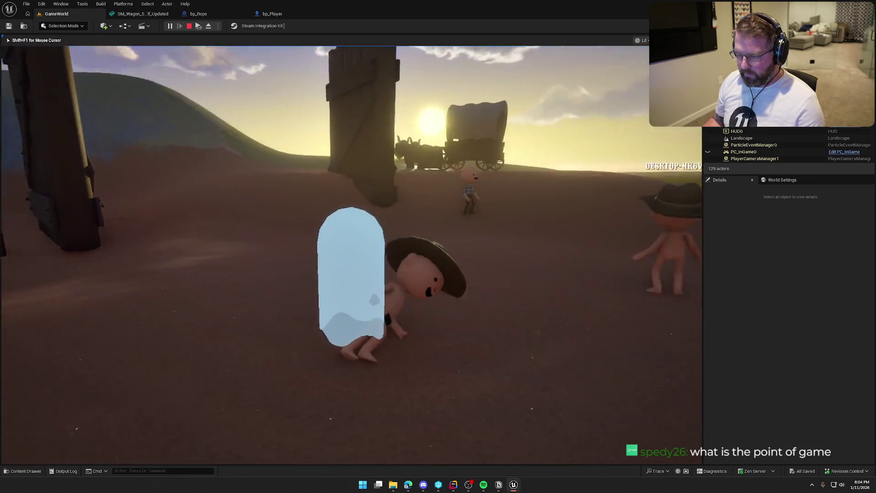
{"action": "key", "text": "w"}
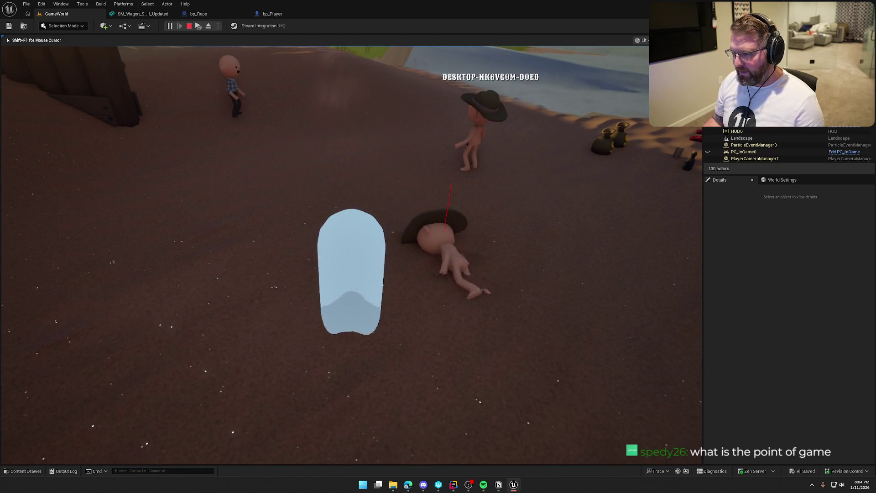
{"action": "key", "text": "s"}
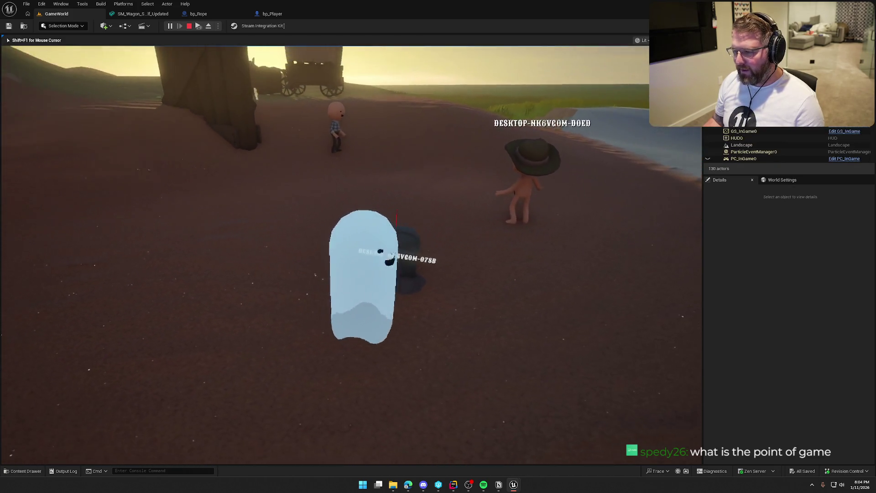
{"action": "key", "text": "d"}
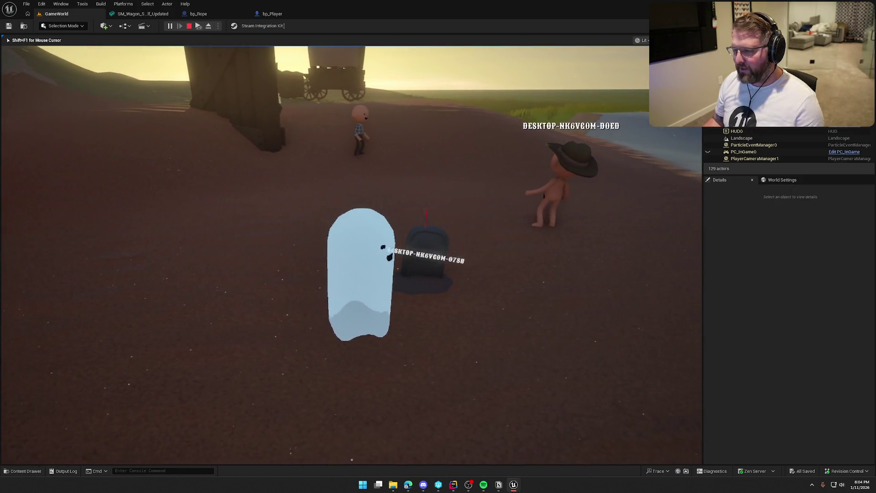
{"action": "key", "text": "super"}
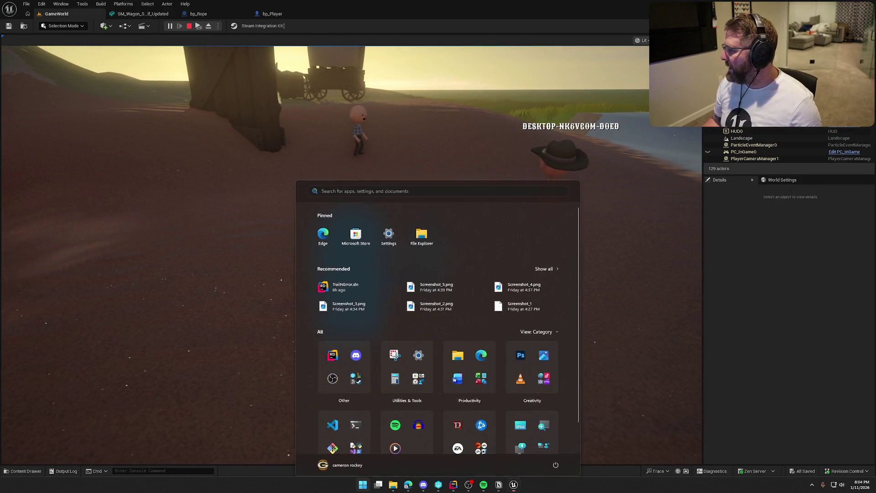
{"action": "key", "text": "super"}
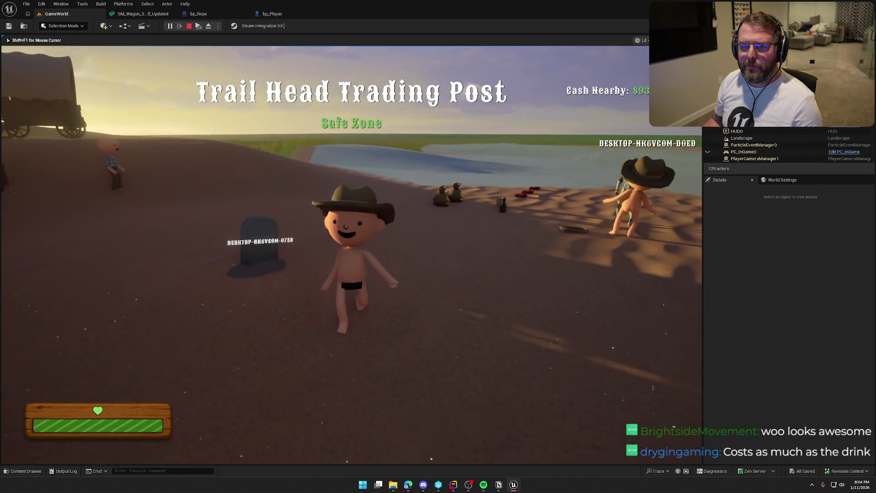
{"action": "key", "text": "Escape"}
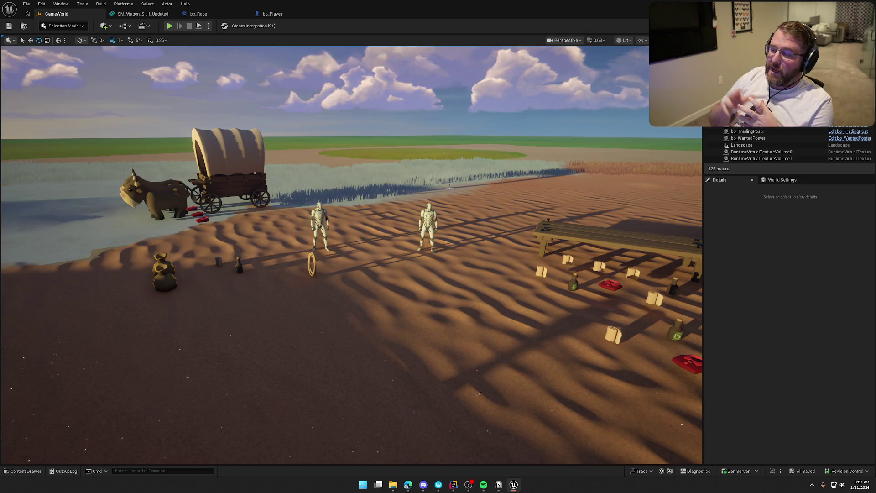
Shift the editor view right to reveal the cabin
{"action": "key", "text": "Right"}
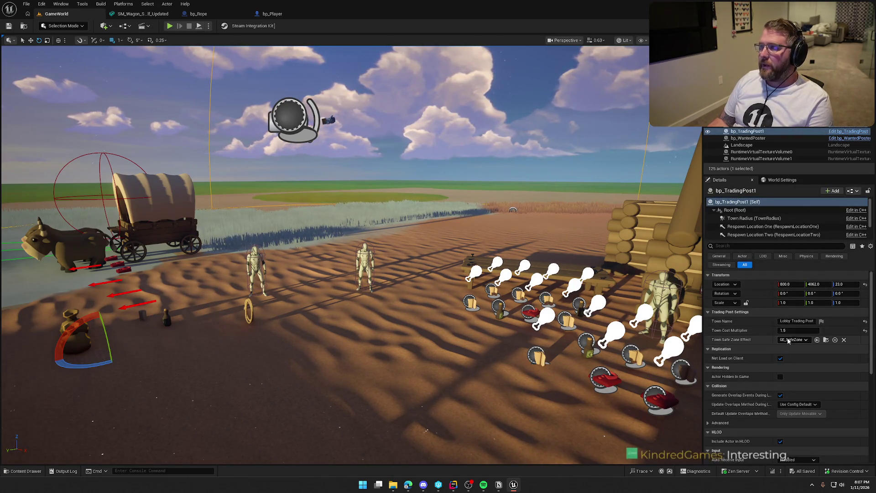
Set the trading post's Town Cost Multiplier to 3.0, then clear the selection
{"action": "left_click", "coordinate": [783, 330]}
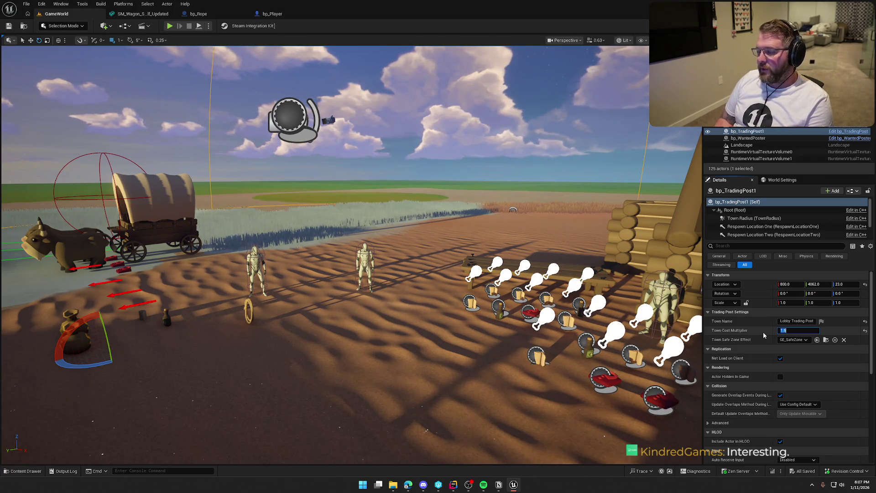
{"action": "type", "text": "3"}
{"action": "key", "text": "Return"}
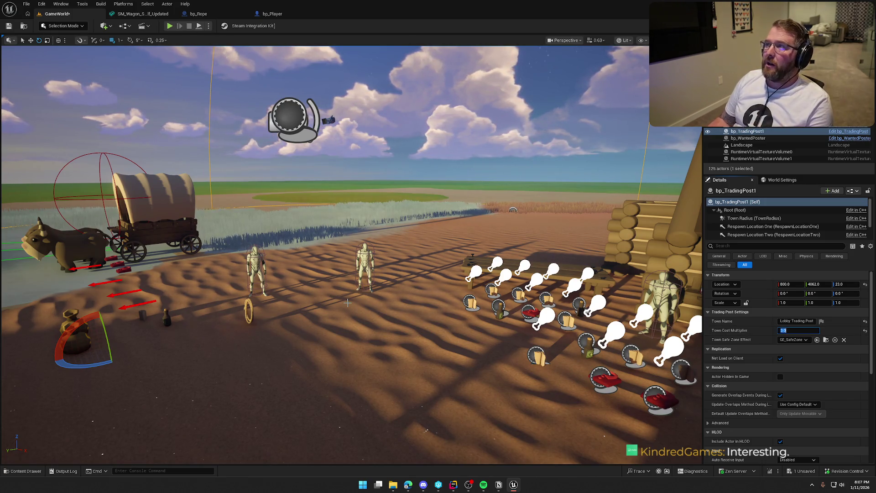
{"action": "left_click_drag", "start_coordinate": [342, 252], "coordinate": [355, 251]}
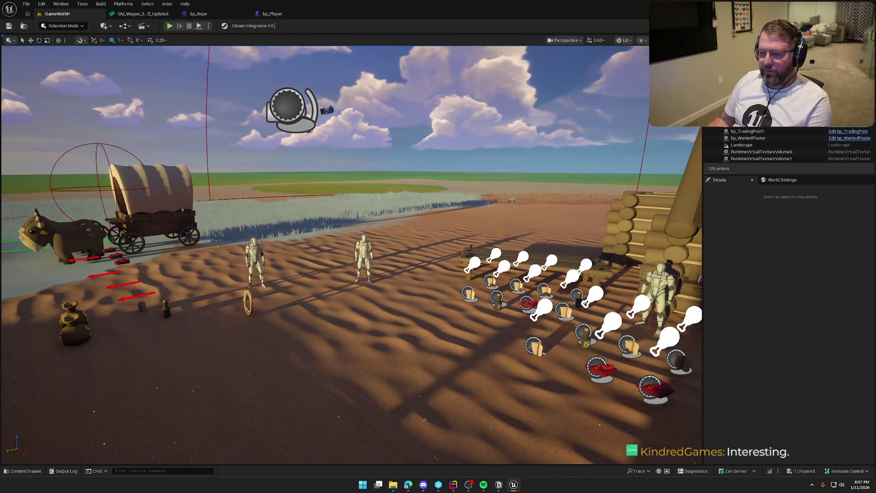
Reselect bp_TradingPost1, change its Town Cost Multiplier to 1.0, save, and switch to the music player
{"action": "left_click", "coordinate": [747, 131]}
{"action": "left_click", "coordinate": [792, 330]}
{"action": "left_click_drag", "start_coordinate": [456, 246], "coordinate": [464, 245]}
{"action": "key", "text": "ctrl+s"}
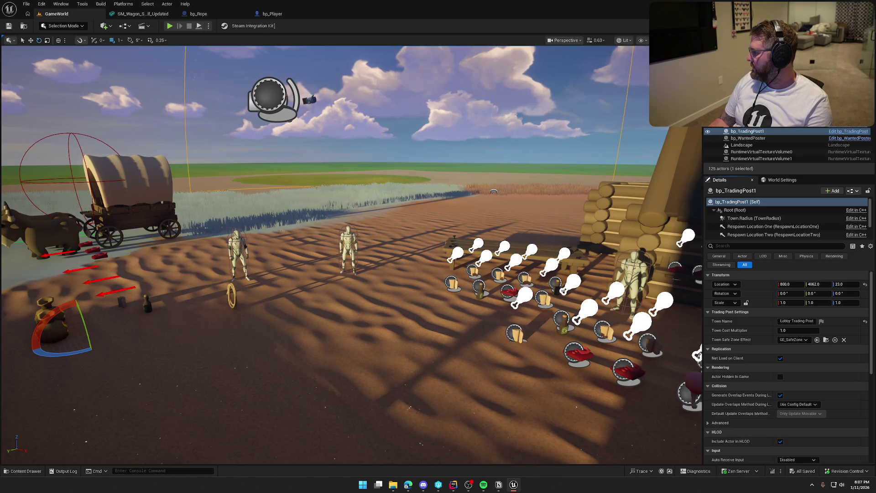
{"action": "key", "text": "alt+Tab"}
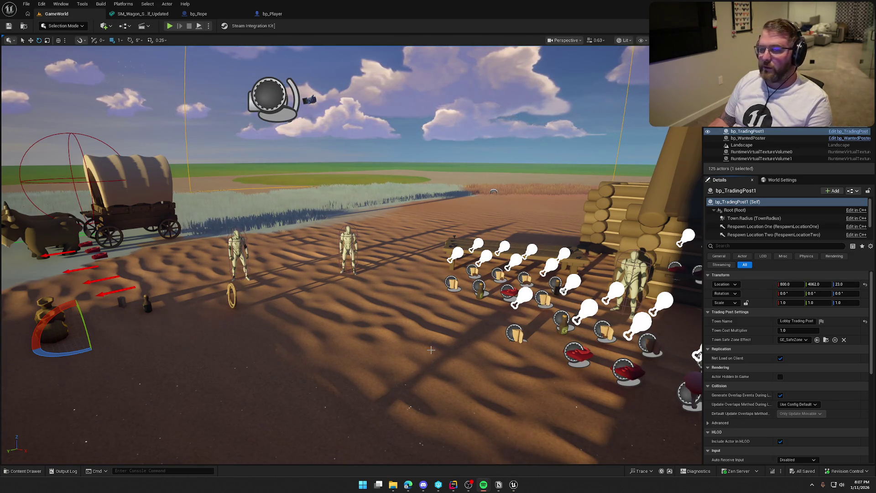
{"action": "scroll", "coordinate": [351, 255], "scroll_direction": "up", "scroll_amount": 3}
{"action": "scroll", "coordinate": [352, 277], "scroll_direction": "down", "scroll_amount": 3}
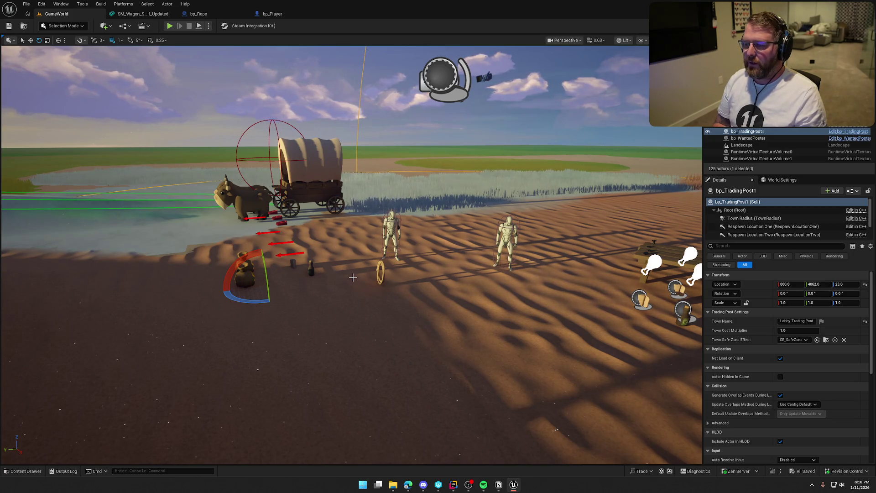
Fly the viewport backward into the dark cabin interior
{"action": "mouse_move", "coordinate": [352, 277]}
{"action": "left_mouse_down"}
{"action": "mouse_move", "coordinate": [352, 301]}
{"action": "mouse_move", "coordinate": [363, 269]}
{"action": "left_mouse_up"}
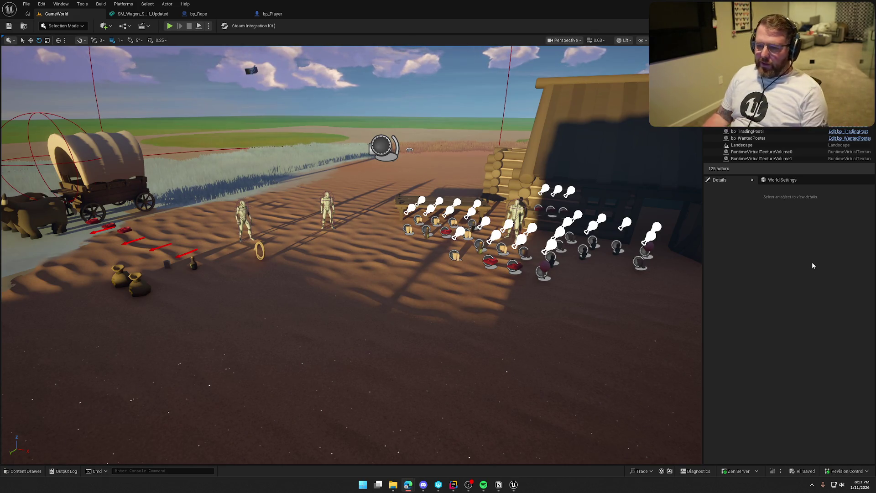
Select the bp_Rope actor near the trading post to view its details
{"action": "left_click", "coordinate": [260, 247]}
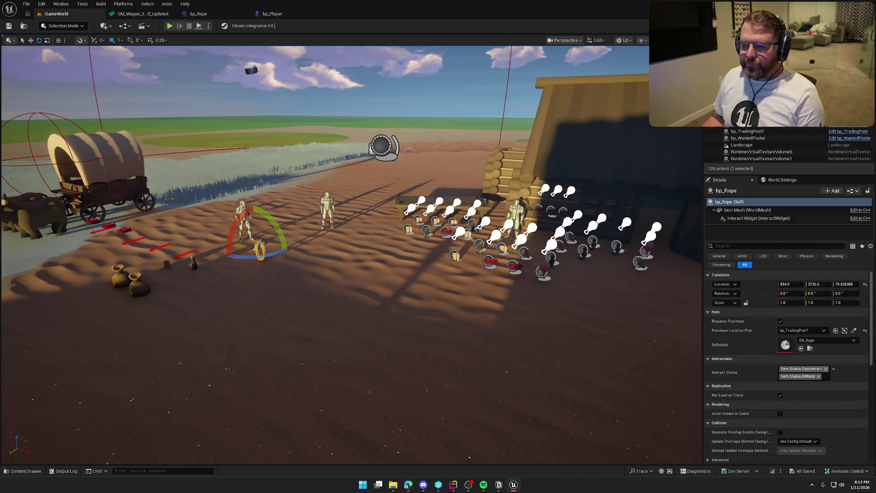
Turn off Requires Purchase on bp_Rope, start a play-test, and grab the lasso
{"action": "left_click", "coordinate": [780, 321]}
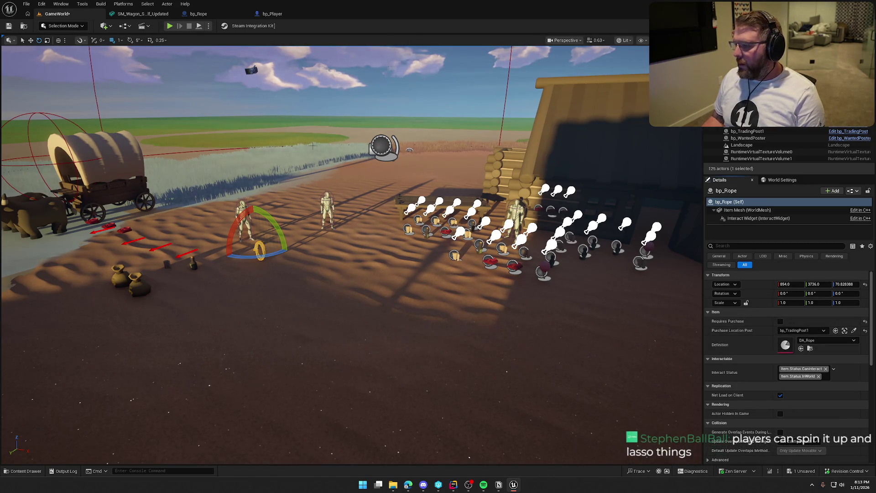
{"action": "left_click", "coordinate": [169, 25]}
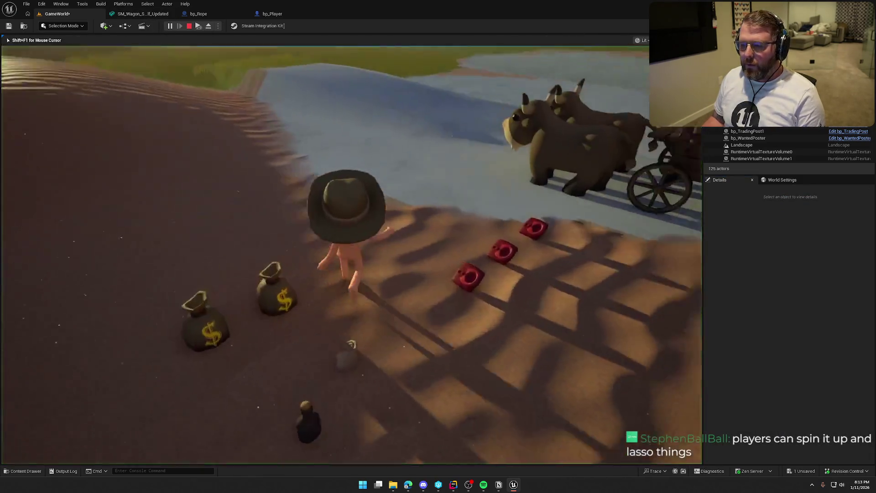
{"action": "key", "text": "e"}
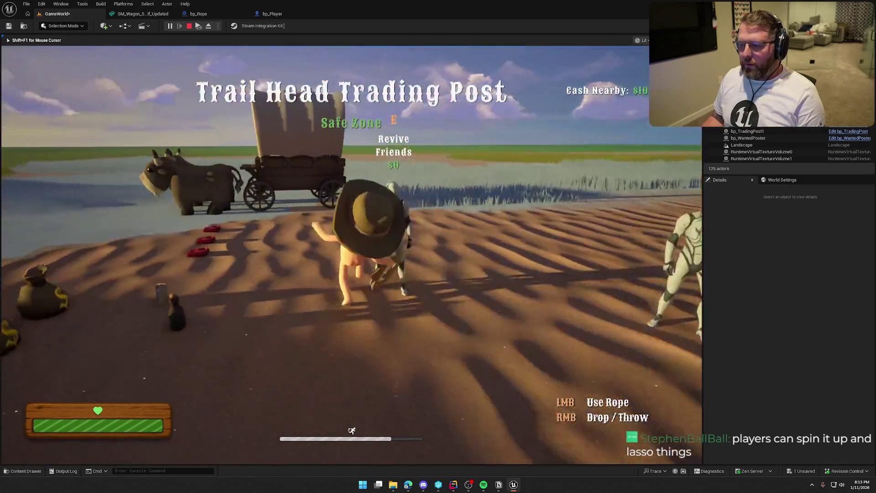
{"action": "key", "text": "s"}
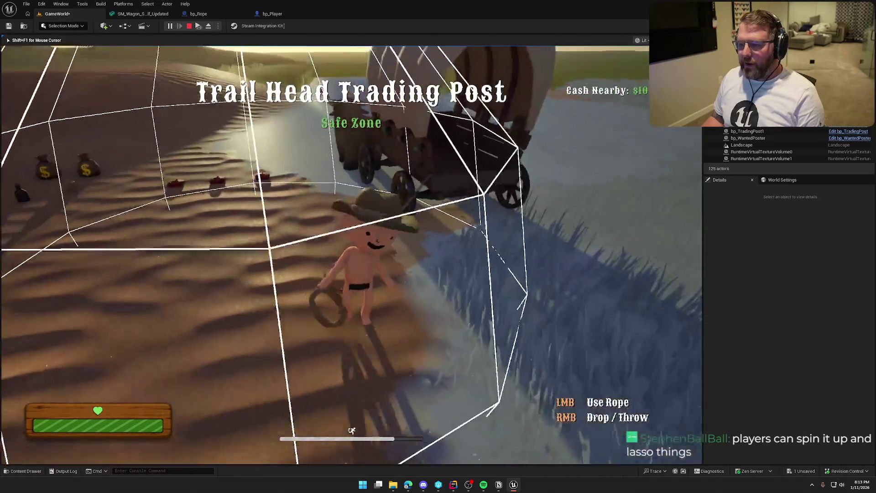
Haul the covered wagon around with the rope, then stop the play-test
{"action": "key", "text": "s"}
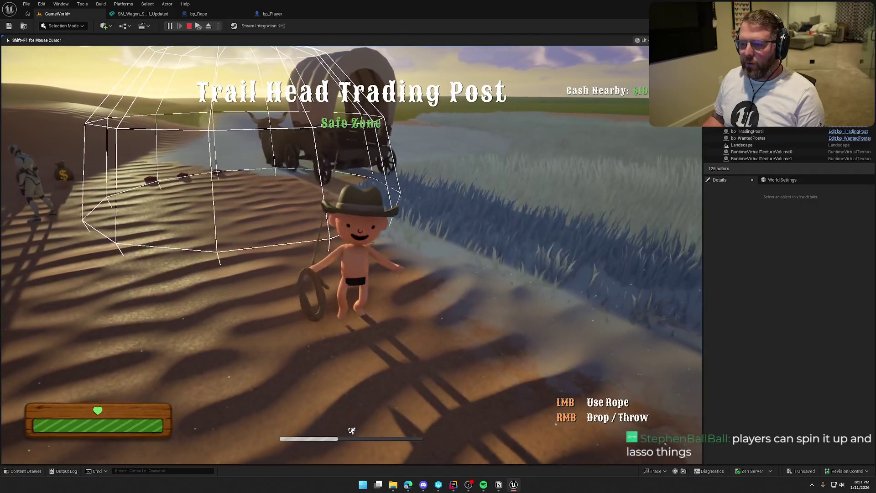
{"action": "key", "text": "w"}
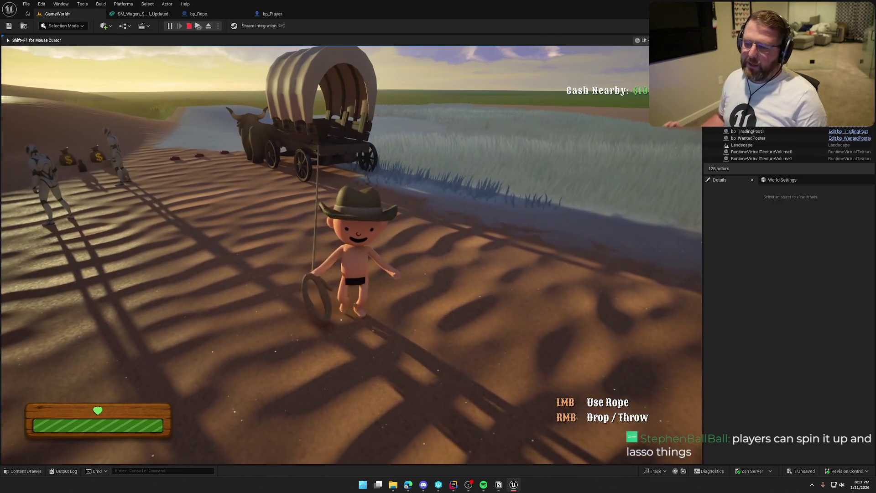
{"action": "key", "text": "d"}
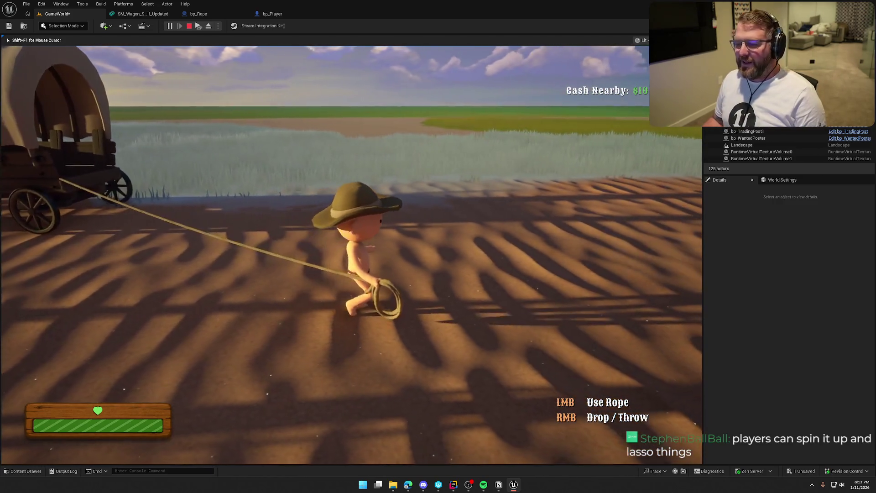
{"action": "key", "text": "d"}
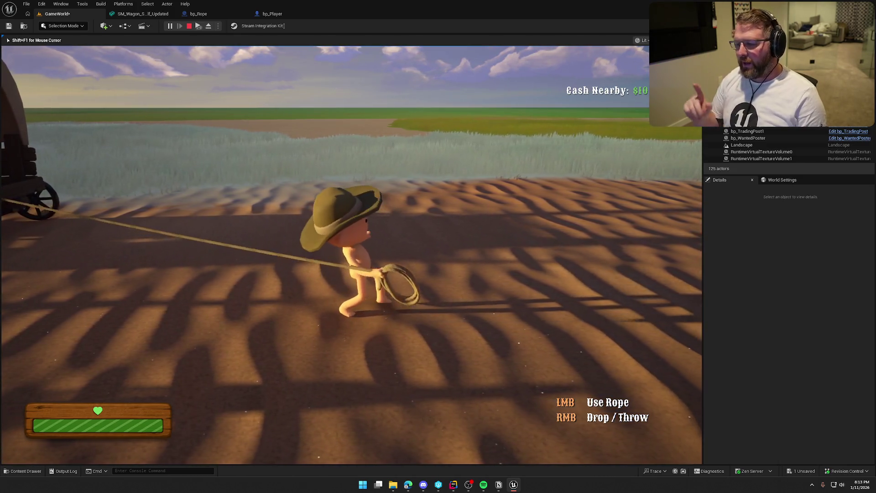
{"action": "key", "text": "d"}
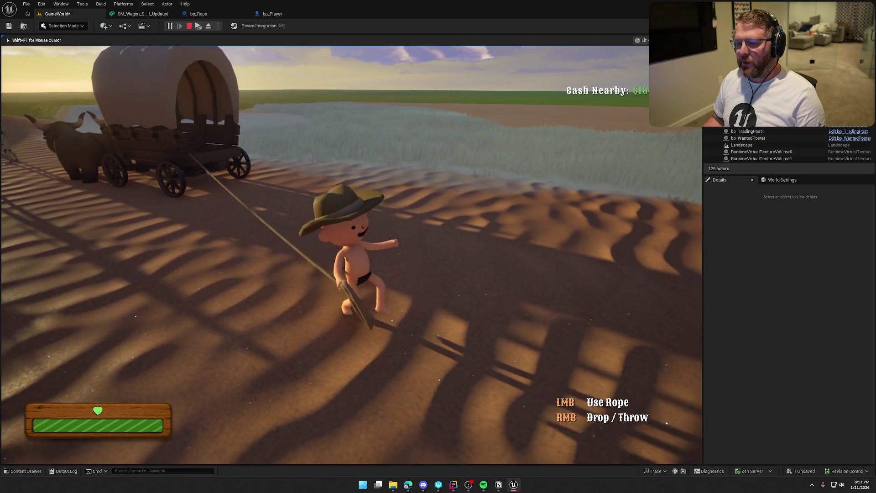
{"action": "key", "text": "w"}
{"action": "key", "text": "shift"}
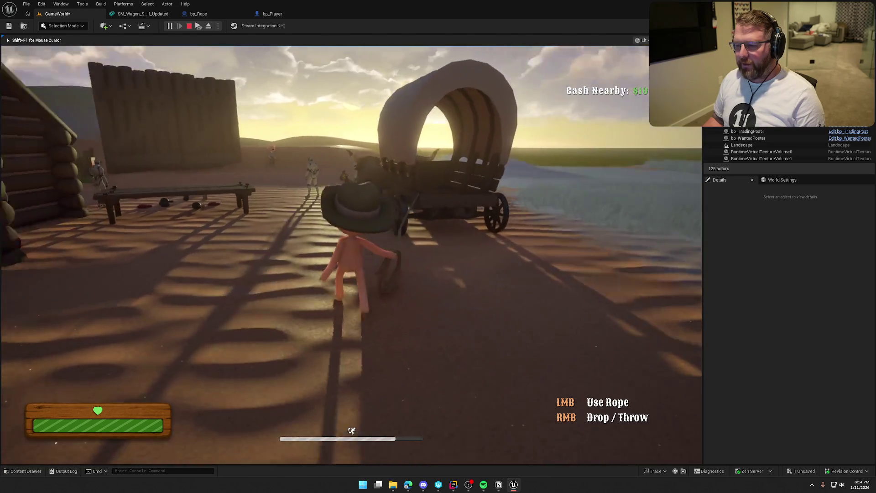
{"action": "key", "text": "a"}
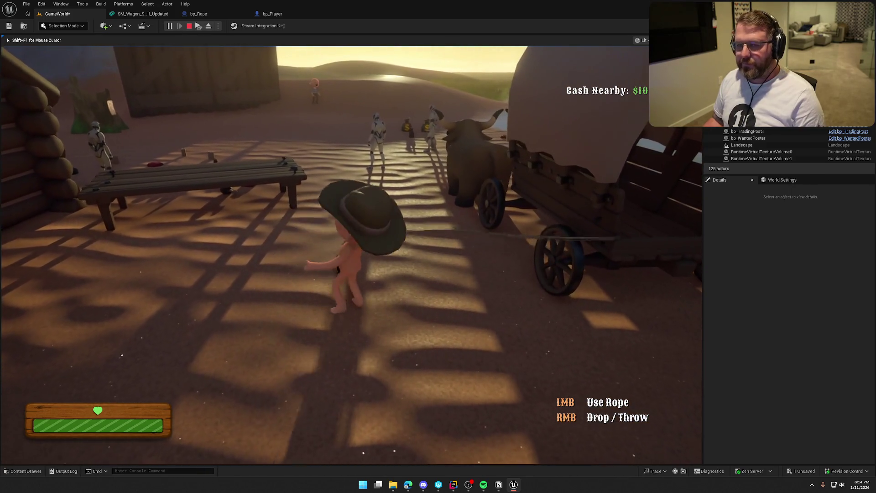
{"action": "key", "text": "Escape"}
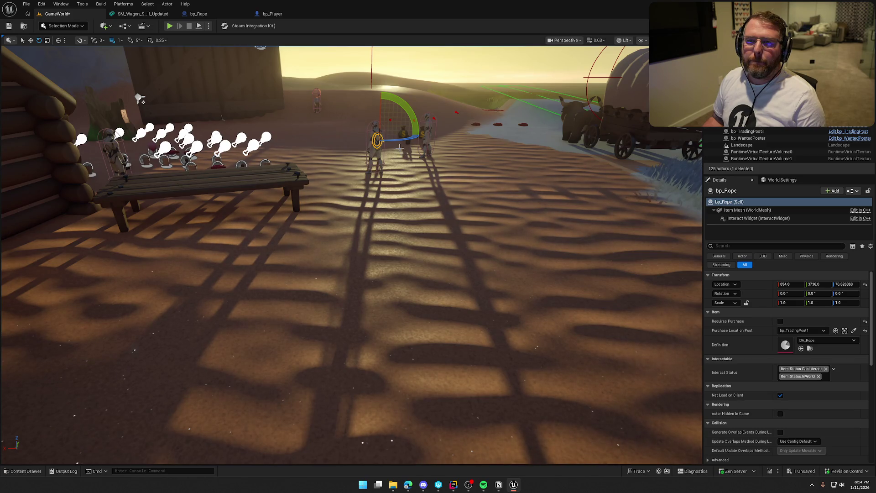
{"action": "left_click", "coordinate": [169, 26]}
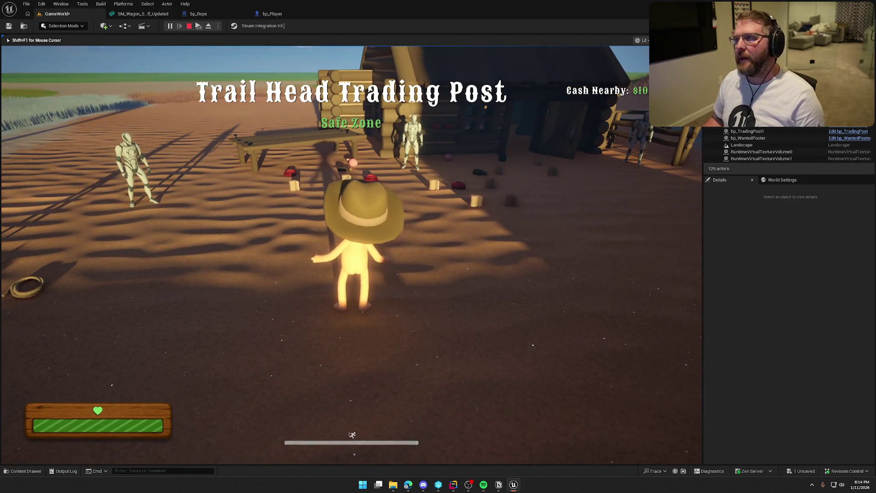
{"action": "key", "text": "a"}
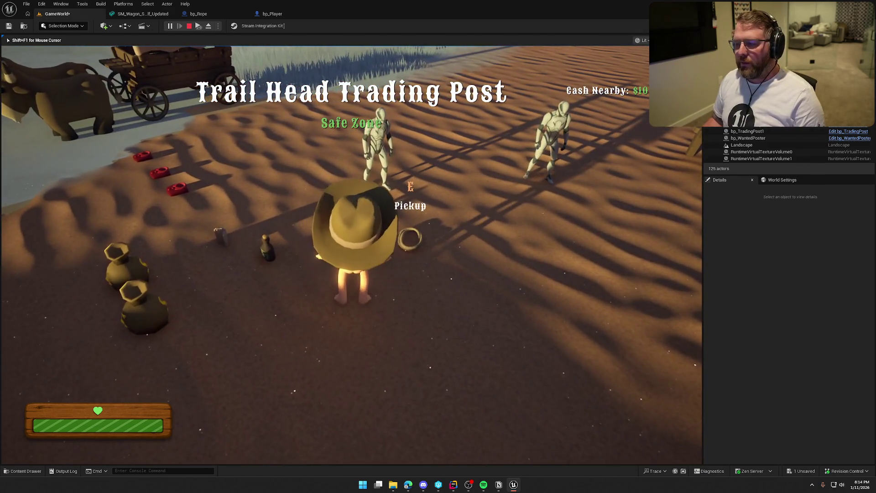
{"action": "key", "text": "shift+w"}
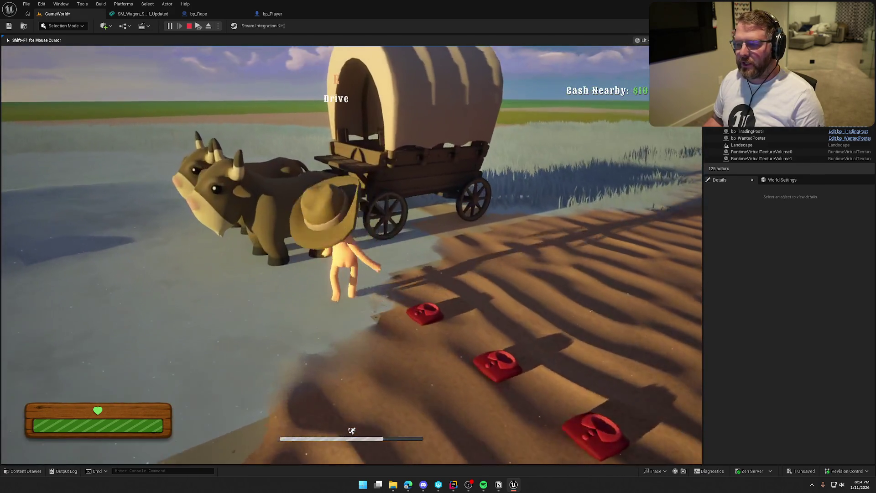
{"action": "key", "text": "w"}
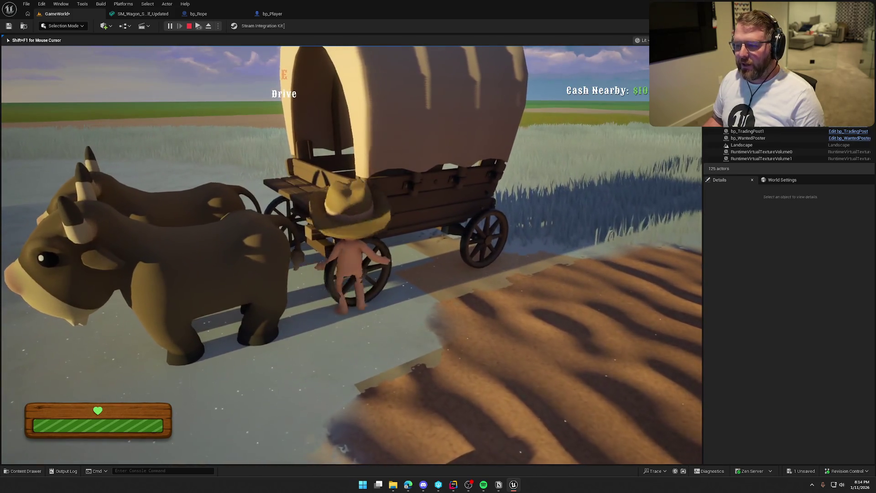
{"action": "key", "text": "s"}
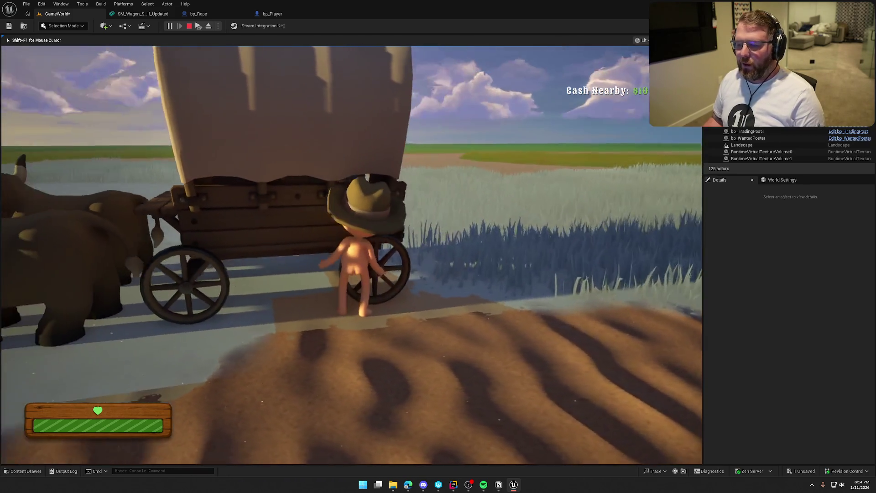
{"action": "key", "text": "w"}
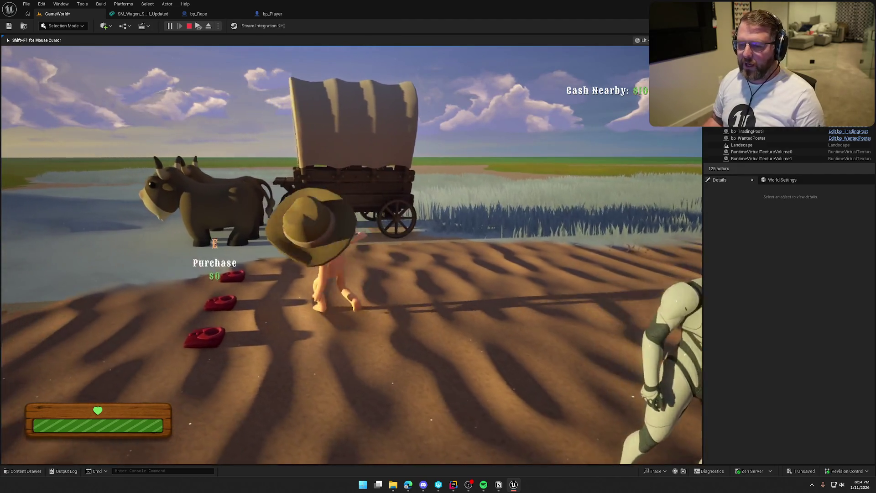
{"action": "key", "text": "w"}
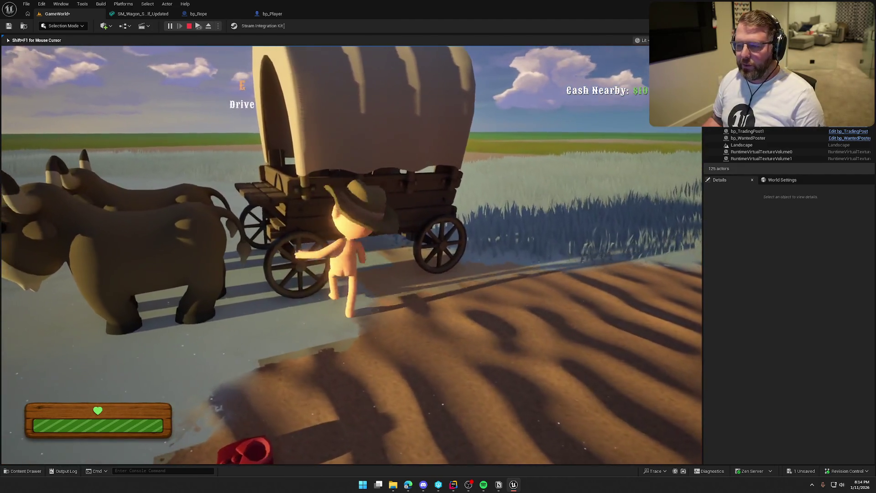
{"action": "key", "text": "shift+w"}
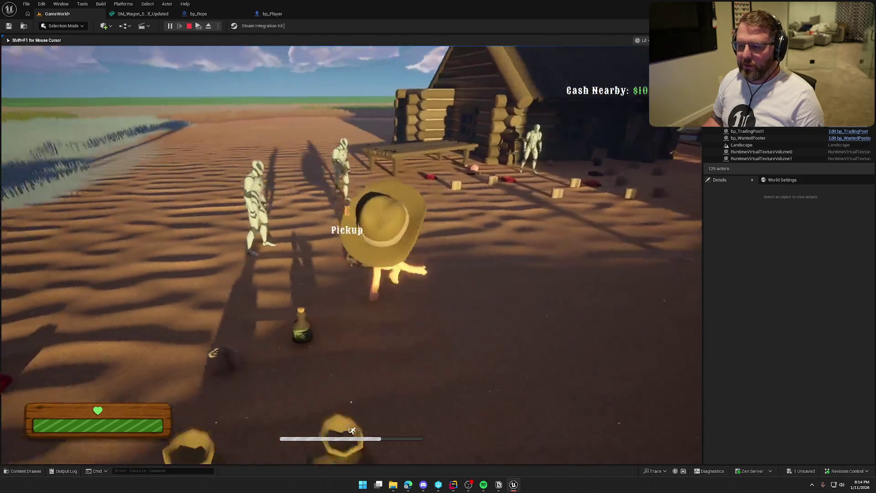
{"action": "key", "text": "s"}
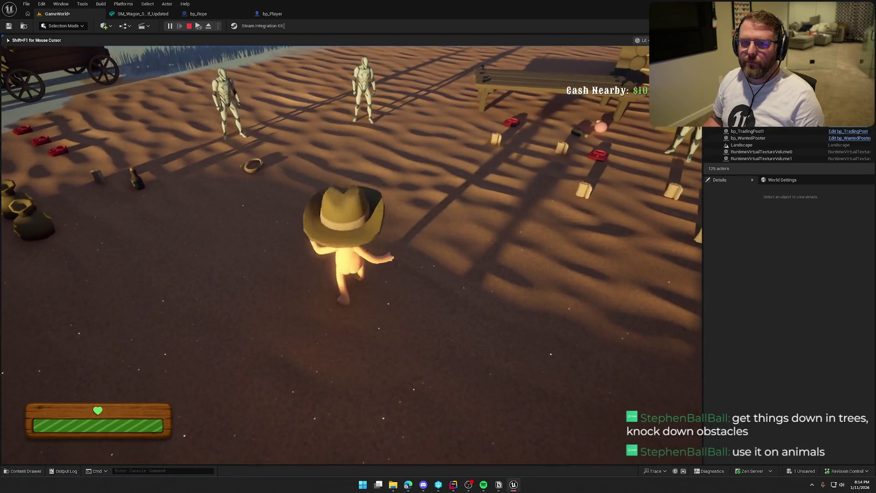
{"action": "key", "text": "Escape"}
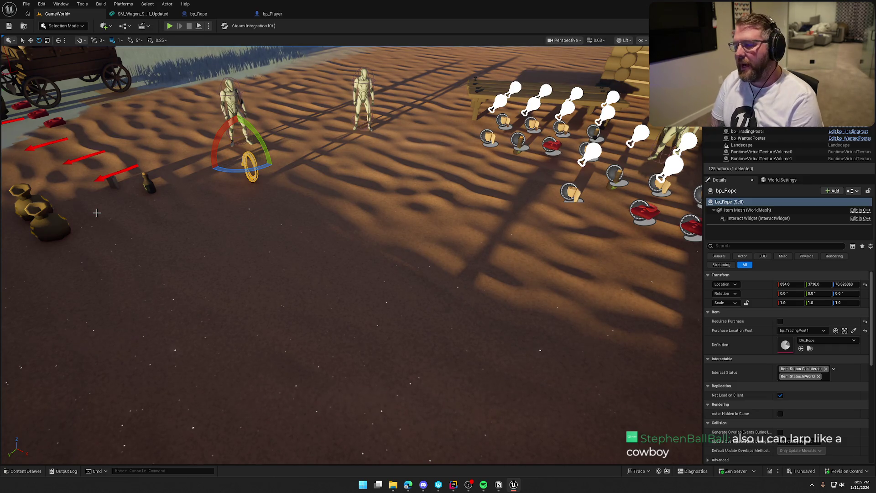
Select the bp_GameMusic actor in the level and open its Blueprint for editing
{"action": "scroll", "coordinate": [328, 231], "scroll_direction": "down", "scroll_amount": 10}
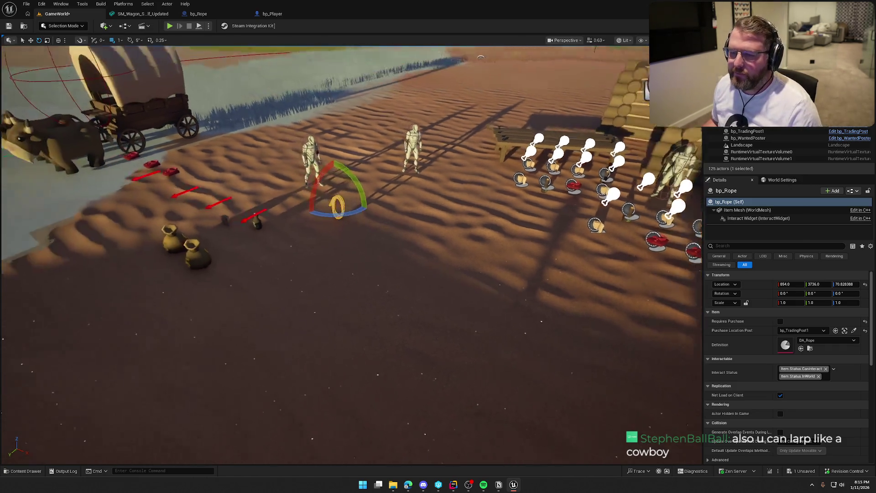
{"action": "key", "text": "Escape"}
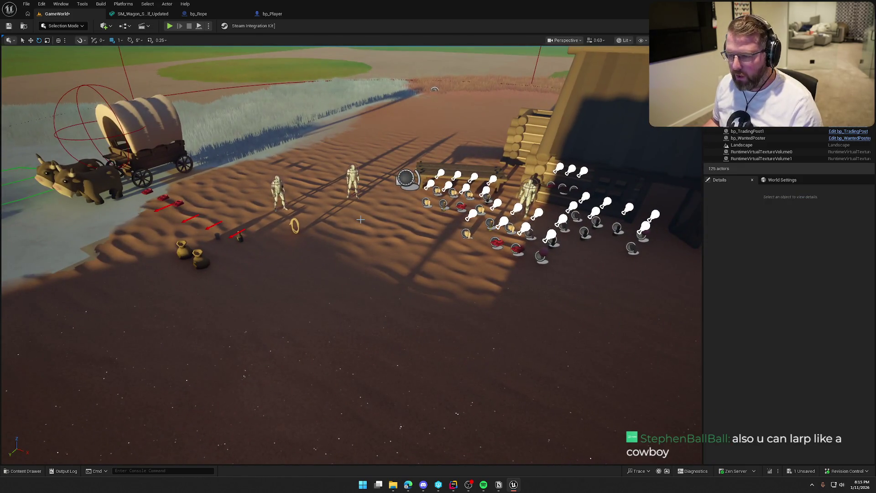
{"action": "key", "text": "Left"}
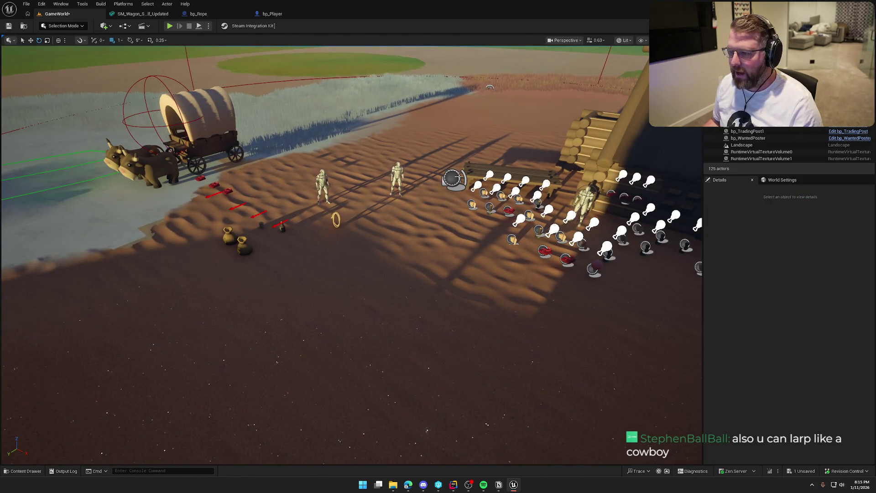
{"action": "left_click_drag", "start_coordinate": [454, 176], "coordinate": [390, 209]}
{"action": "left_click", "coordinate": [378, 208]}
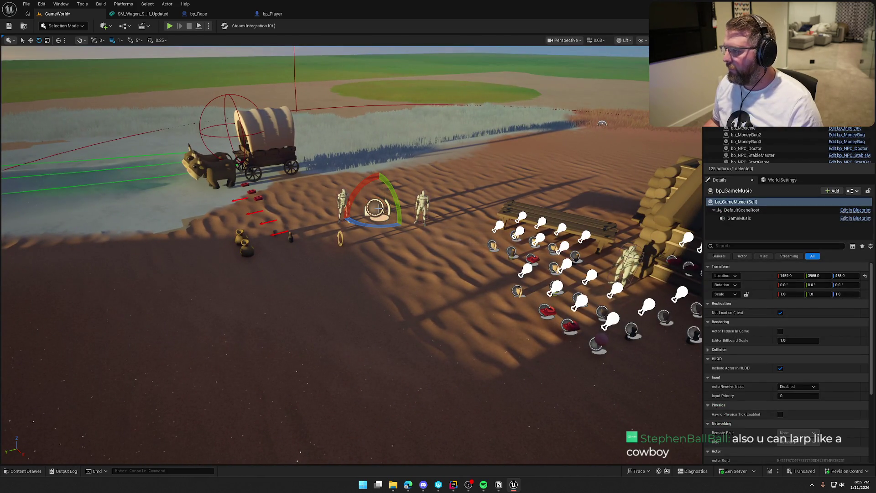
{"action": "key", "text": "w"}
{"action": "left_click_drag", "start_coordinate": [375, 208], "coordinate": [410, 207]}
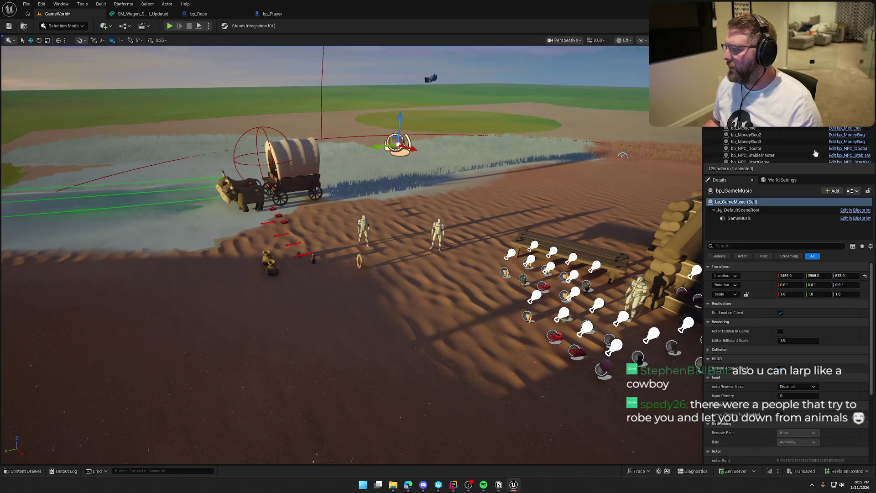
{"action": "left_click", "coordinate": [846, 121]}
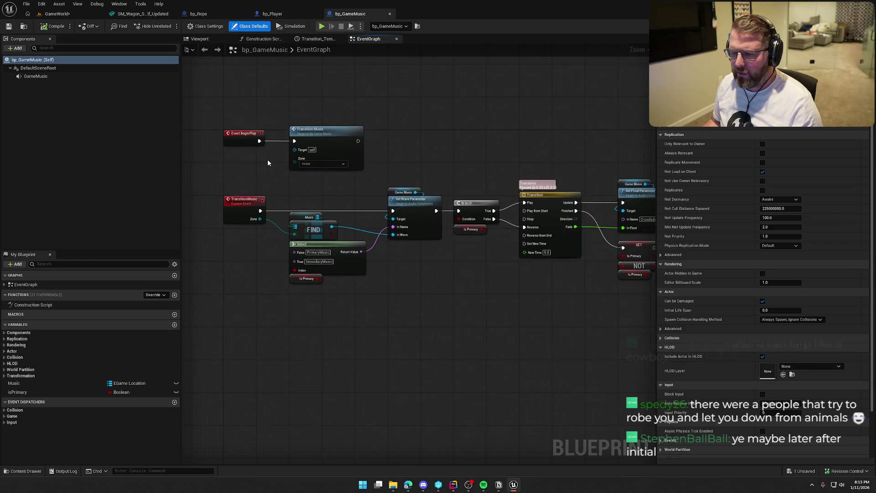
Enable Auto Activate on the GameMusic component
{"action": "left_click", "coordinate": [36, 76]}
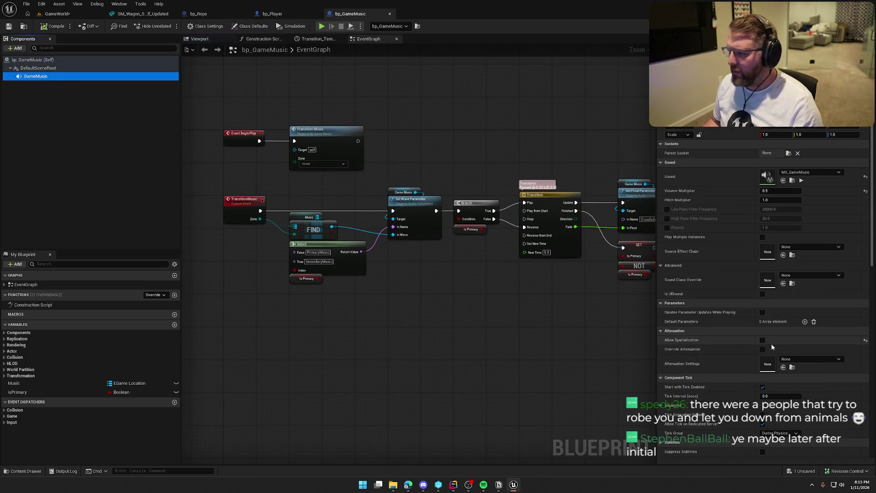
{"action": "scroll", "coordinate": [766, 342], "scroll_direction": "down", "scroll_amount": 15}
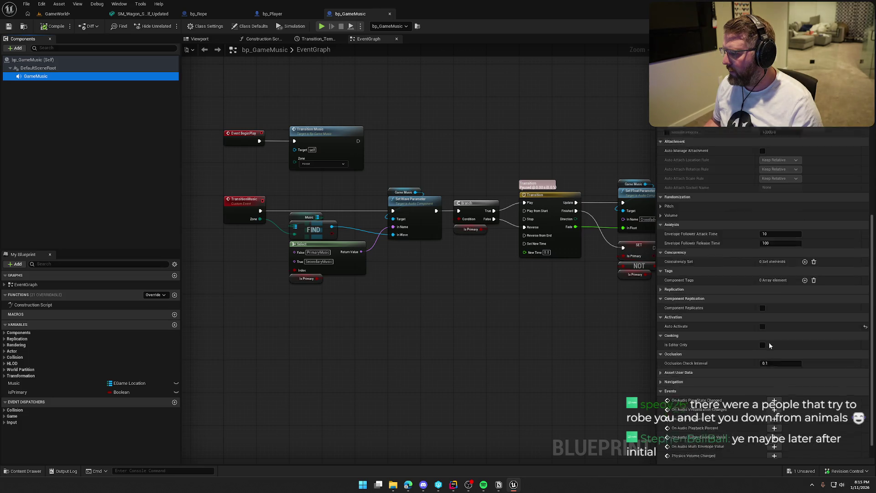
{"action": "left_click", "coordinate": [762, 305]}
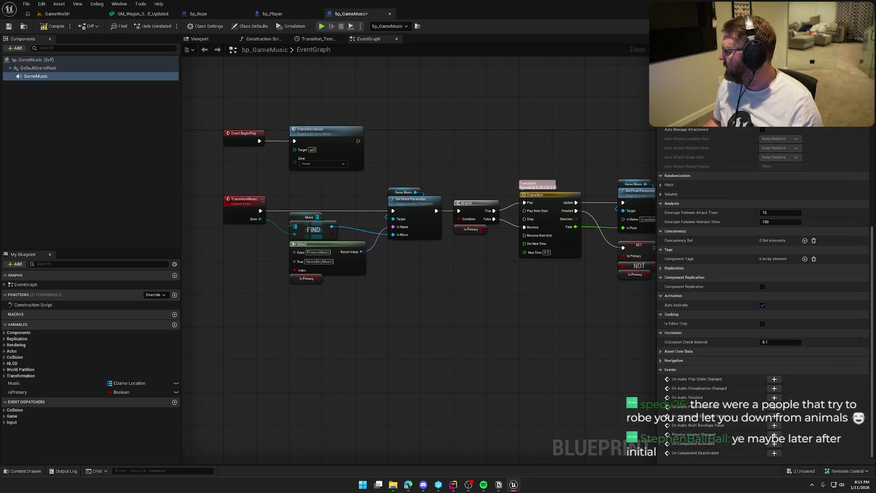
Play-test the GameWorld level, checking out the modified bp_GameMusic Blueprint
{"action": "left_click", "coordinate": [62, 15]}
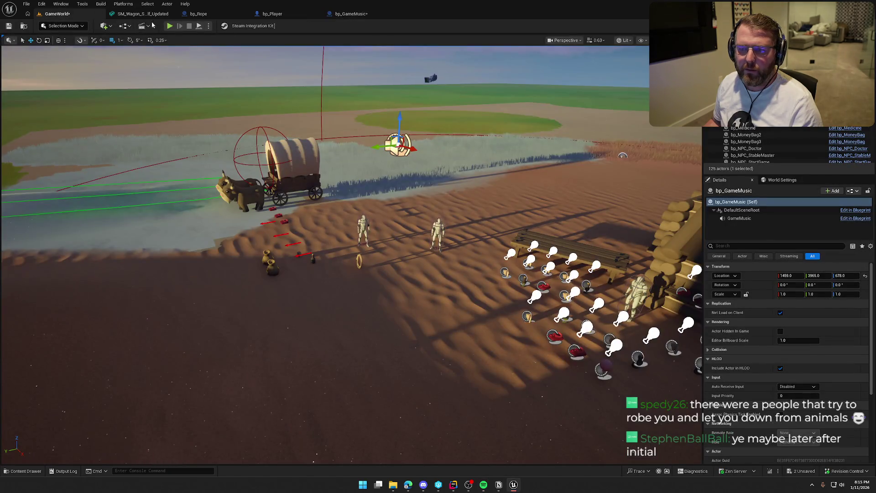
{"action": "left_click", "coordinate": [169, 26]}
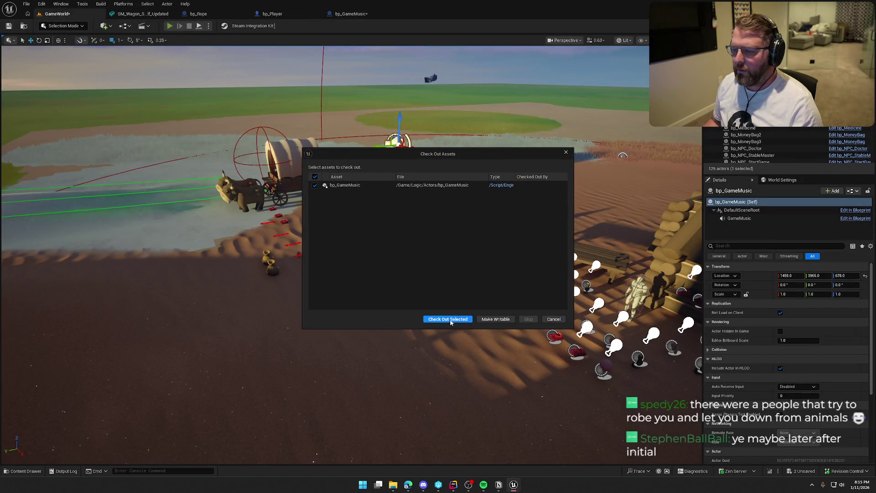
{"action": "left_click", "coordinate": [448, 319]}
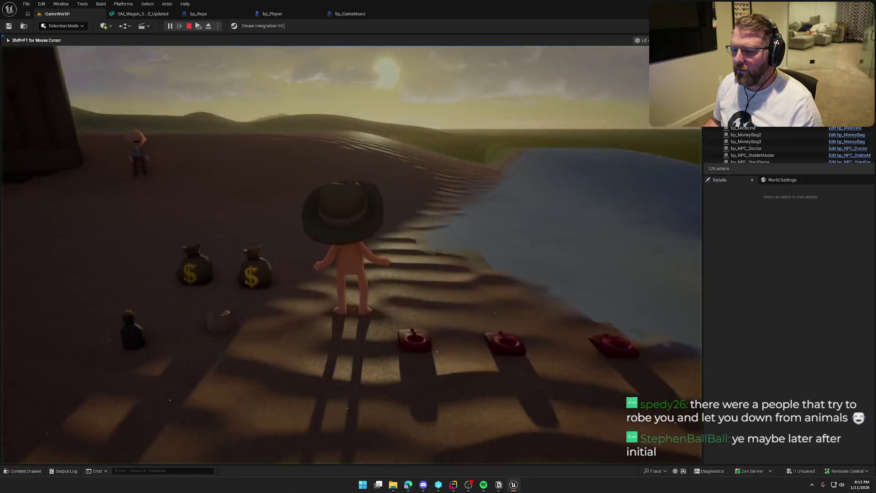
Sprint to the trading post, buy the $20 clothing, and toss it aside
{"action": "key", "text": "shift+w"}
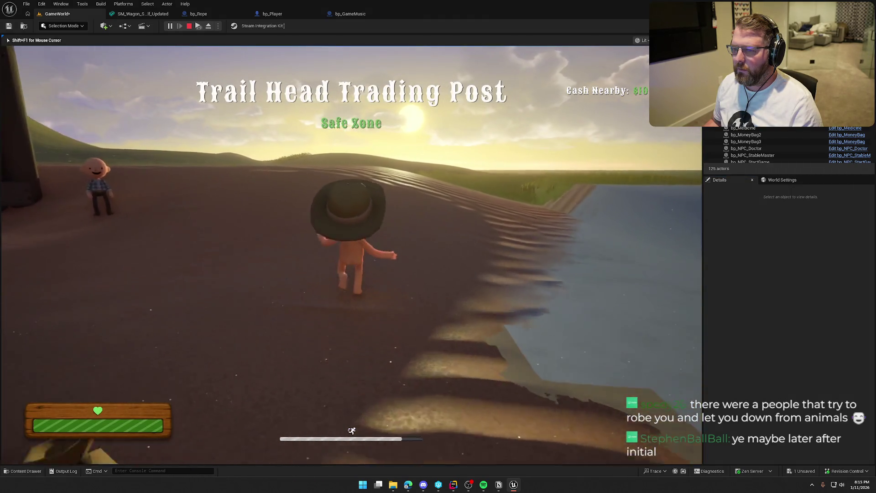
{"action": "key", "text": "shift+w"}
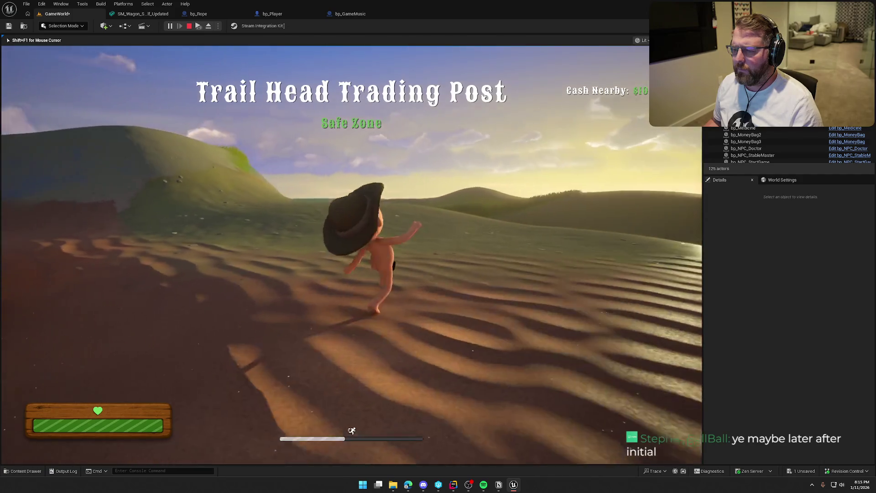
{"action": "key", "text": "w"}
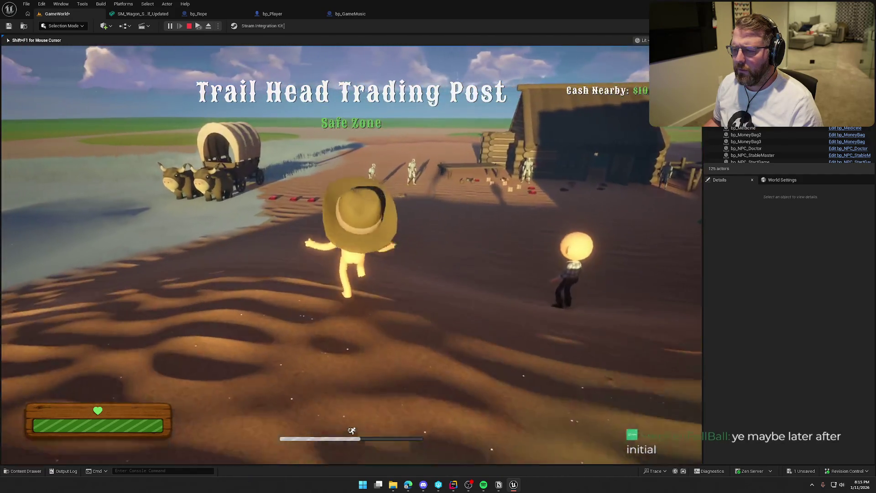
{"action": "key", "text": "shift+w"}
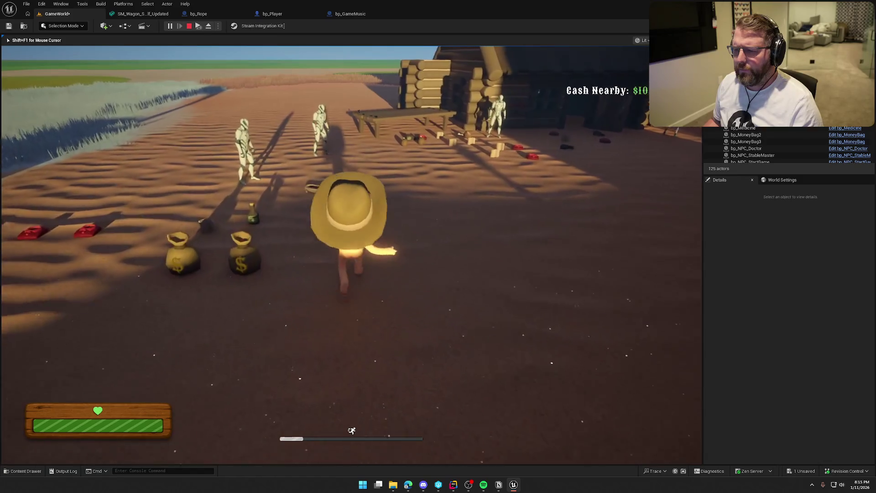
{"action": "key", "text": "w"}
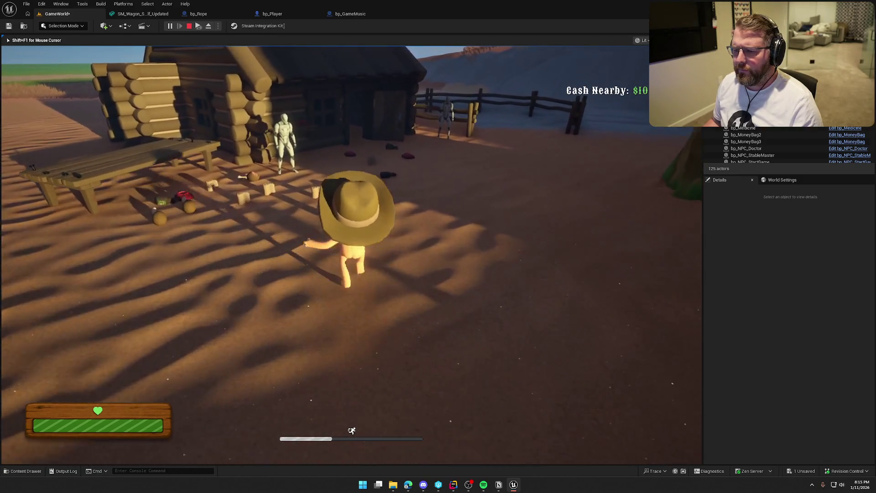
{"action": "key", "text": "shift+w"}
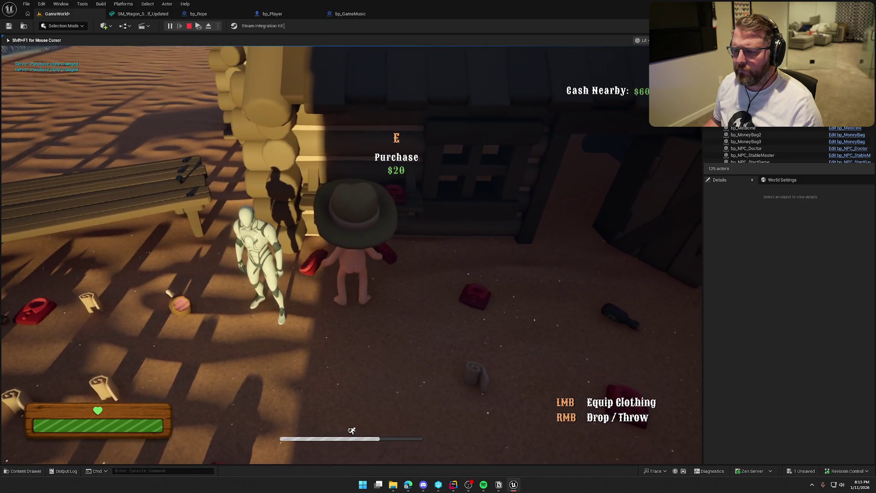
{"action": "key", "text": "w"}
{"action": "key", "text": "shift+w"}
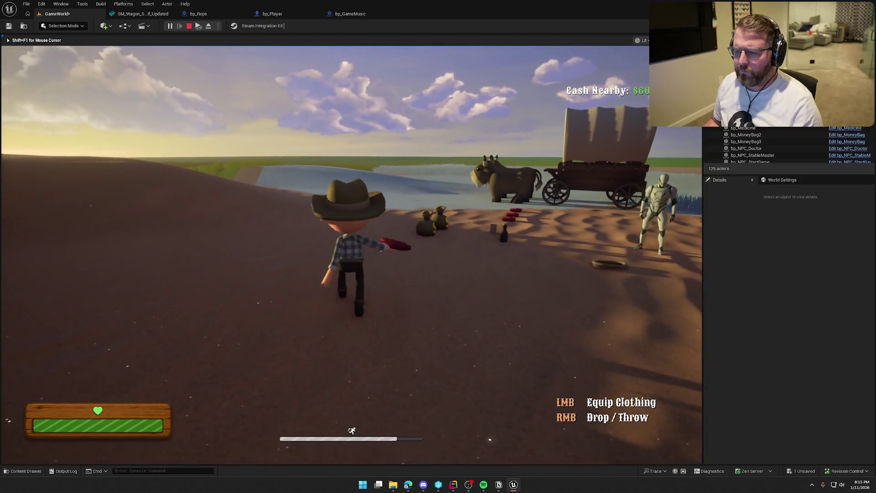
{"action": "right_click", "coordinate": [351, 254]}
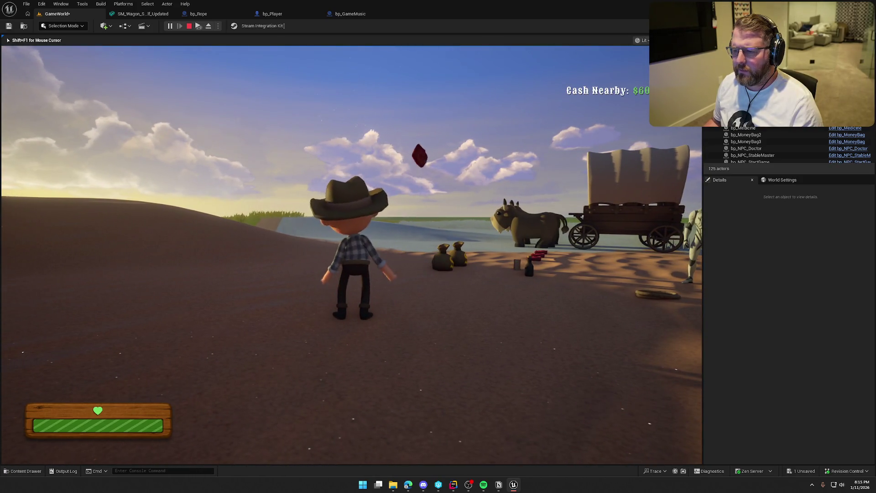
Return to the cabin and buy the $10 medicine
{"action": "key", "text": "shift+w"}
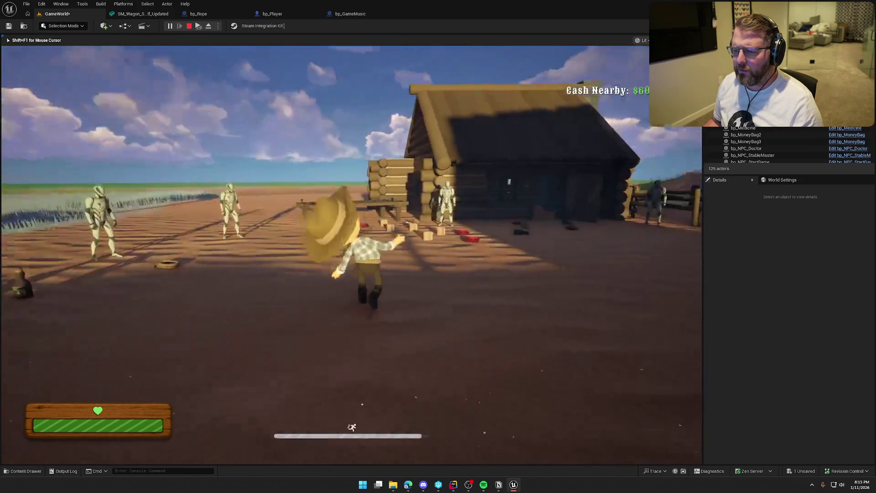
{"action": "key", "text": "w"}
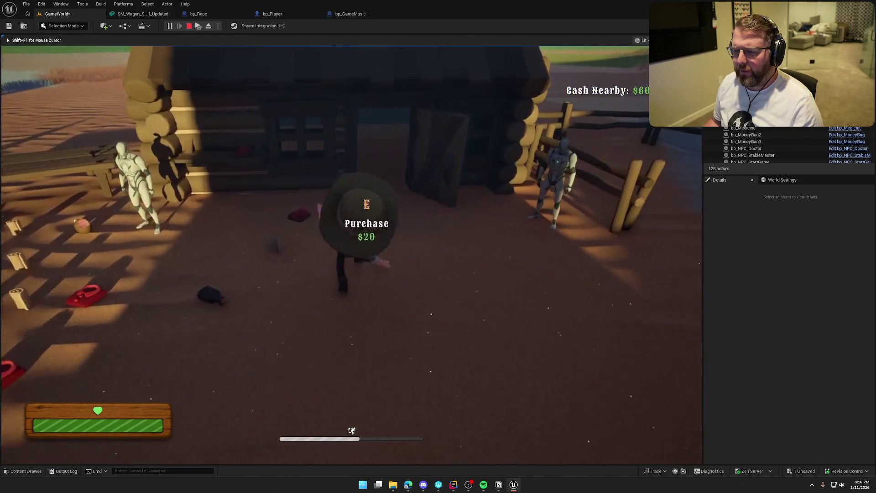
{"action": "key", "text": "s"}
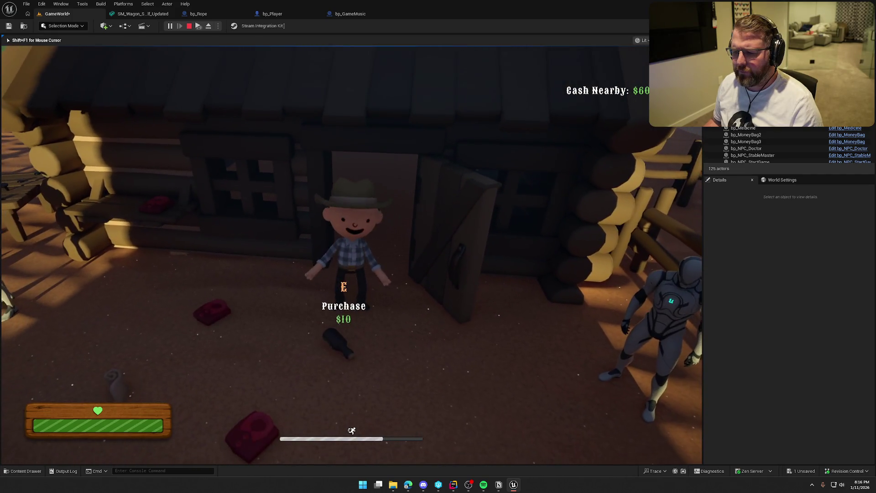
{"action": "key", "text": "e"}
{"action": "key", "text": "w"}
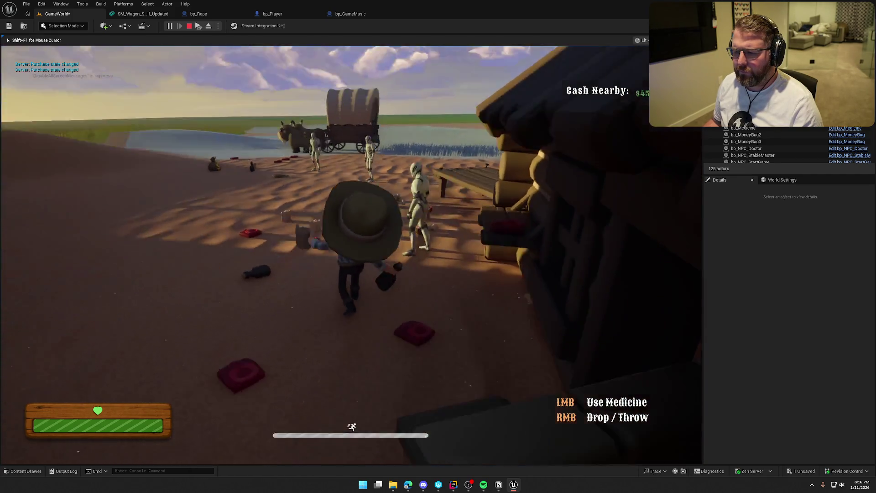
{"action": "key", "text": "w"}
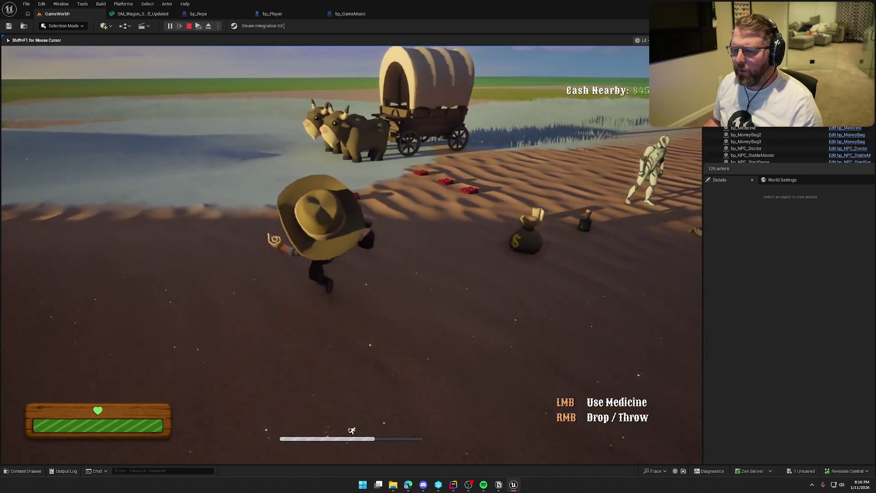
Visit the $5 scrolls and $20 item by the bench, then run to the wagon
{"action": "key", "text": "w"}
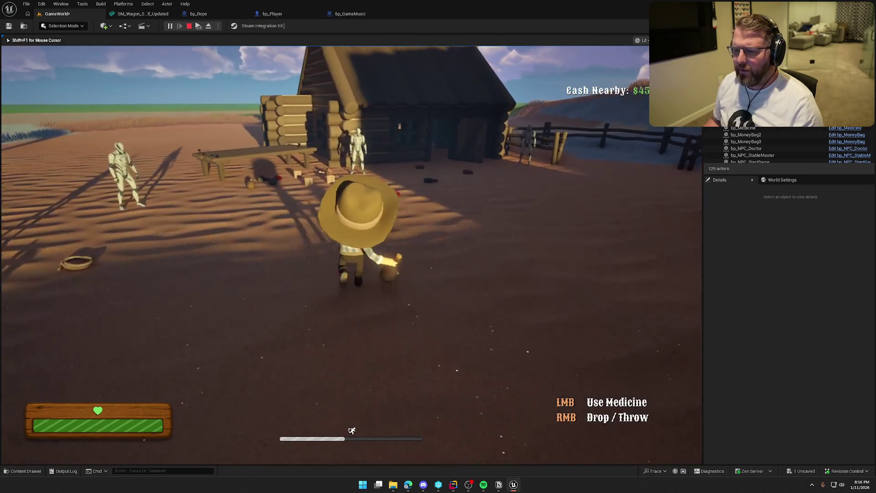
{"action": "key", "text": "a"}
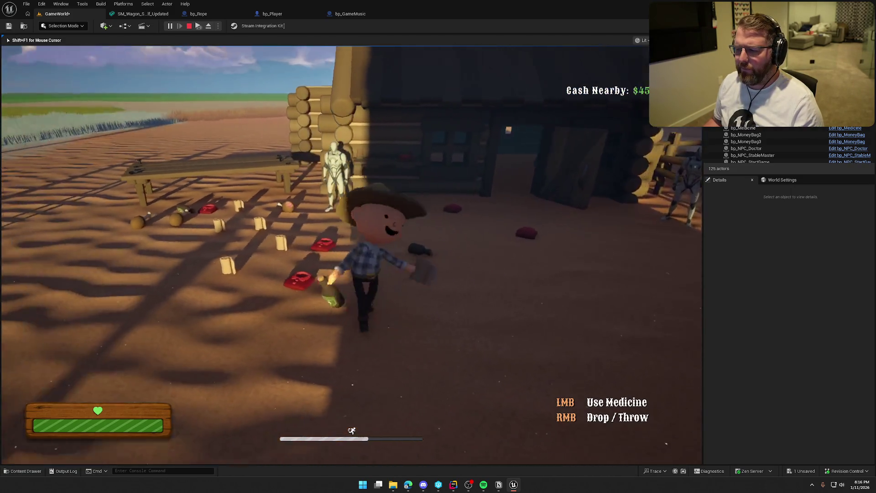
{"action": "key", "text": "w"}
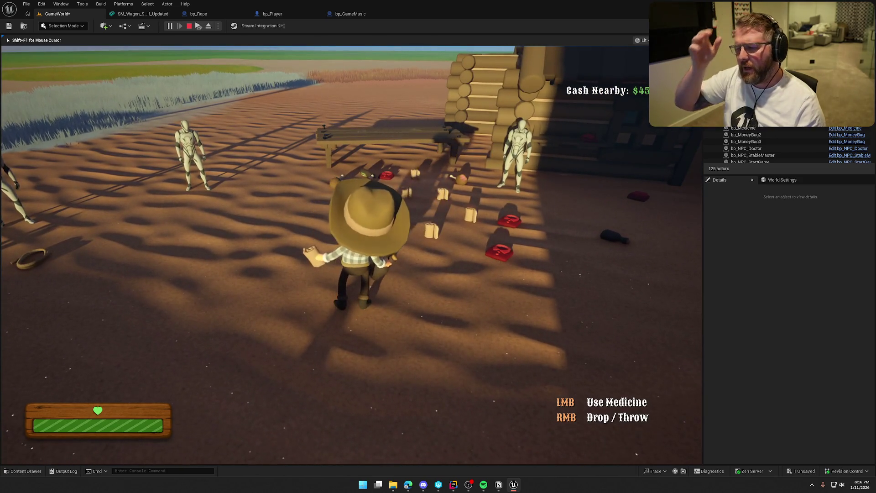
{"action": "key", "text": "shift+w"}
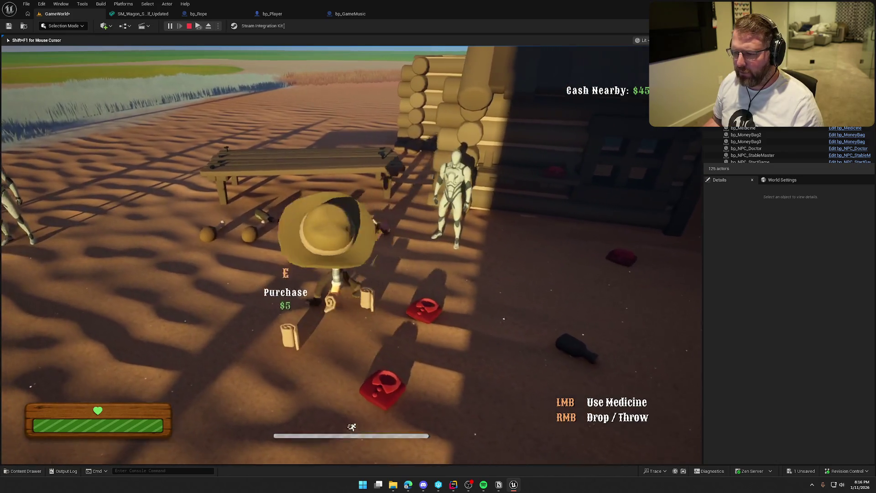
{"action": "key", "text": "shift+a"}
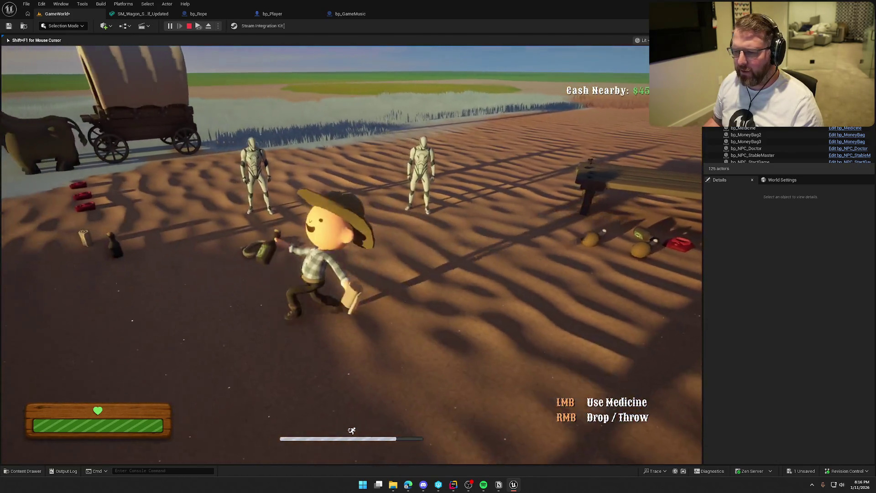
{"action": "key", "text": "shift+s"}
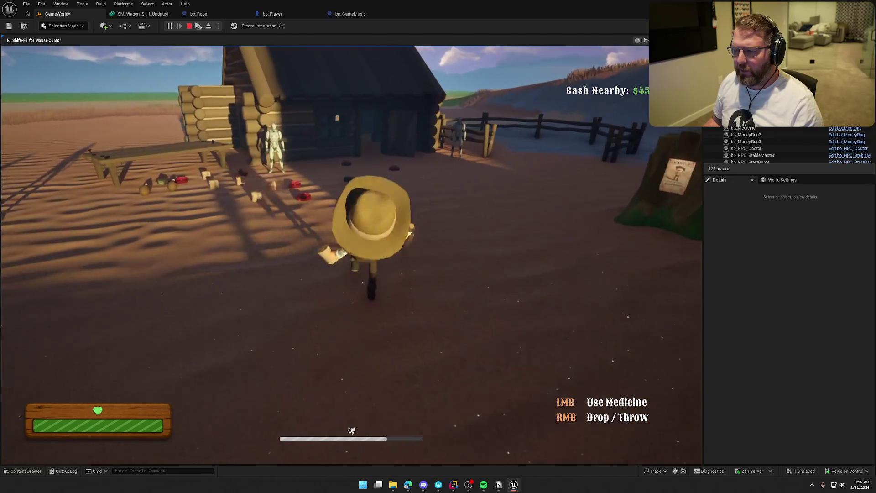
{"action": "key", "text": "shift+w"}
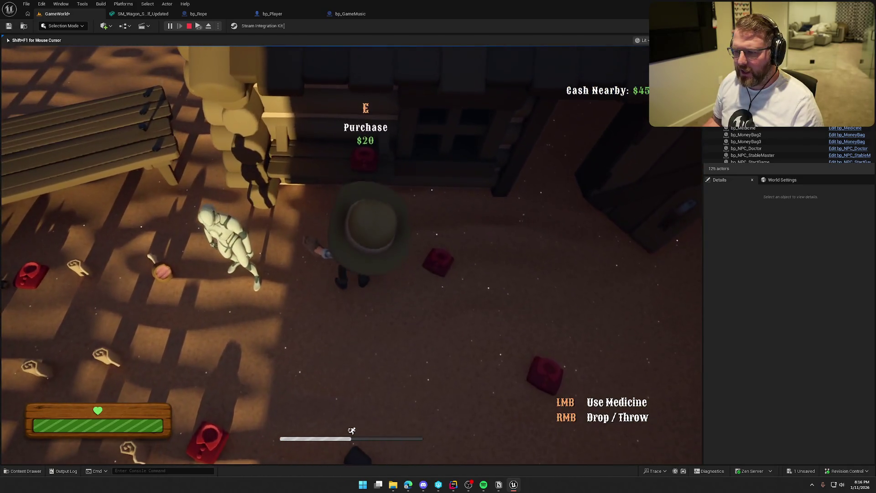
{"action": "key", "text": "shift+a"}
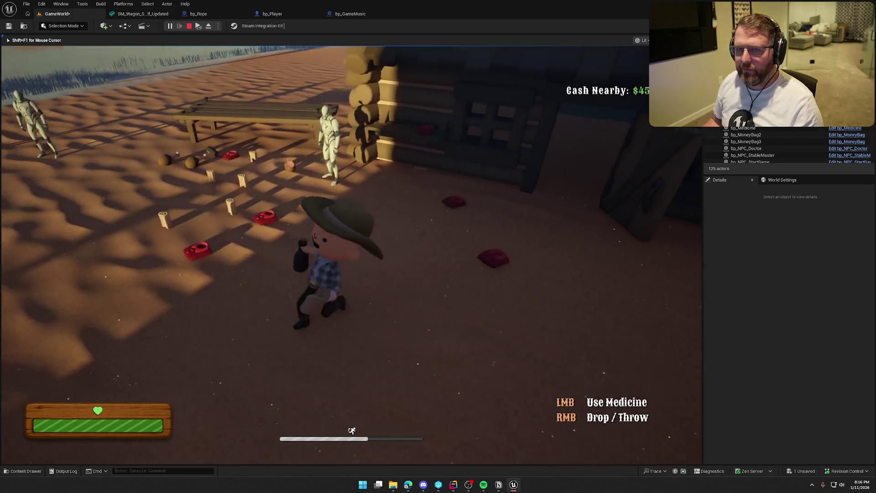
{"action": "key", "text": "w"}
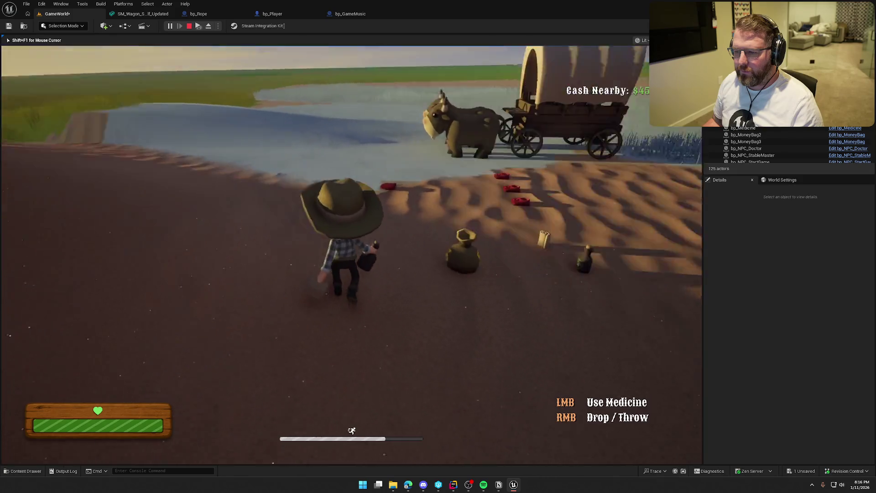
{"action": "key", "text": "shift+w"}
Board the wagon and drive it through the shallow water, along the grass ridge and over the dune
{"action": "key", "text": "e"}
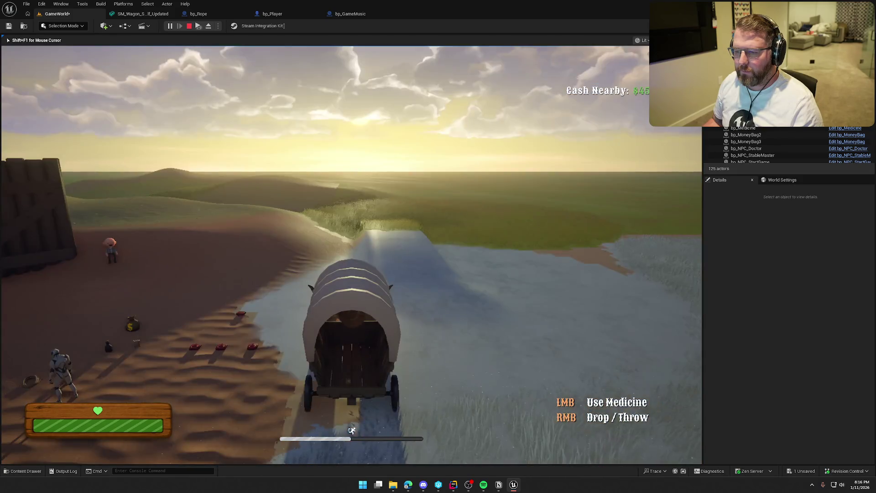
{"action": "key", "text": "w"}
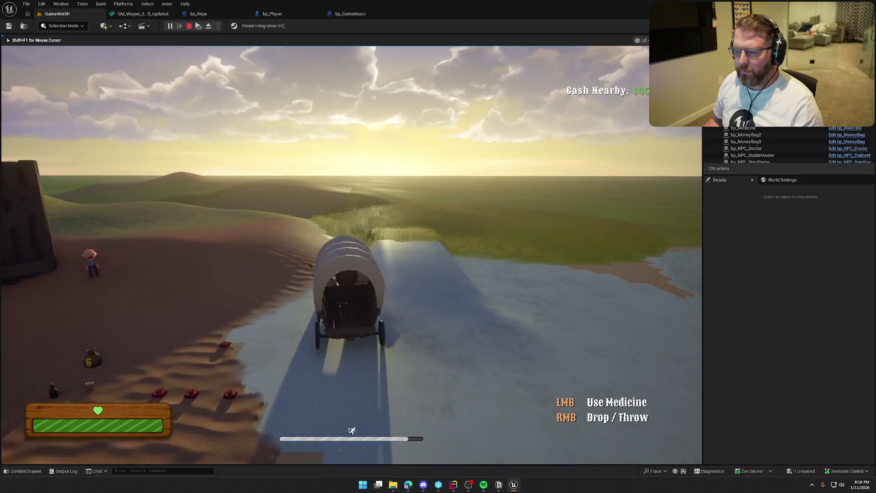
{"action": "key", "text": "w"}
{"action": "key", "text": "w"}
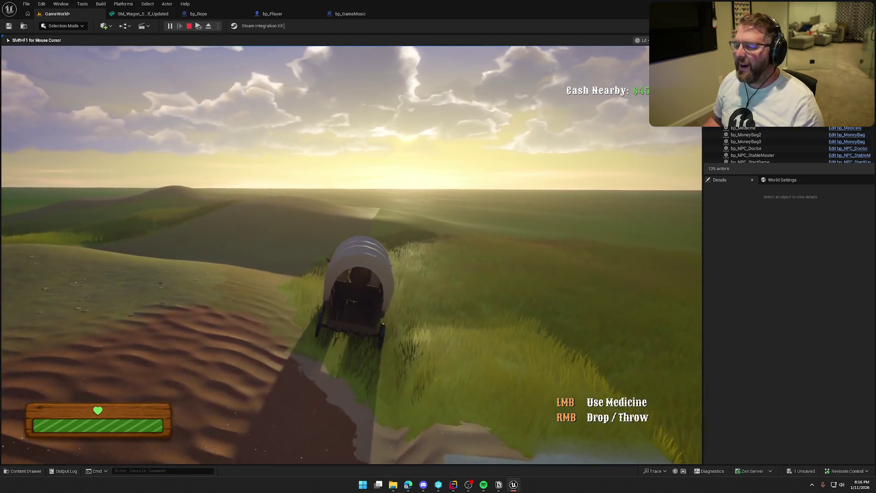
{"action": "key", "text": "w"}
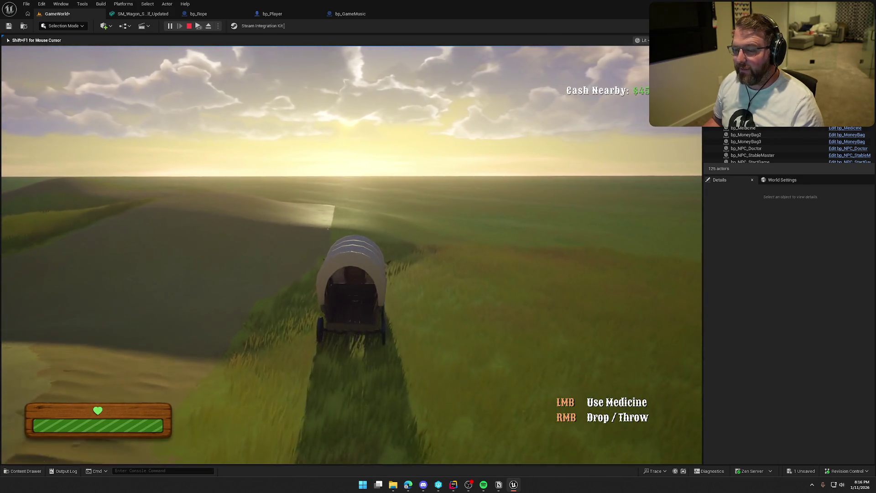
{"action": "key", "text": "w"}
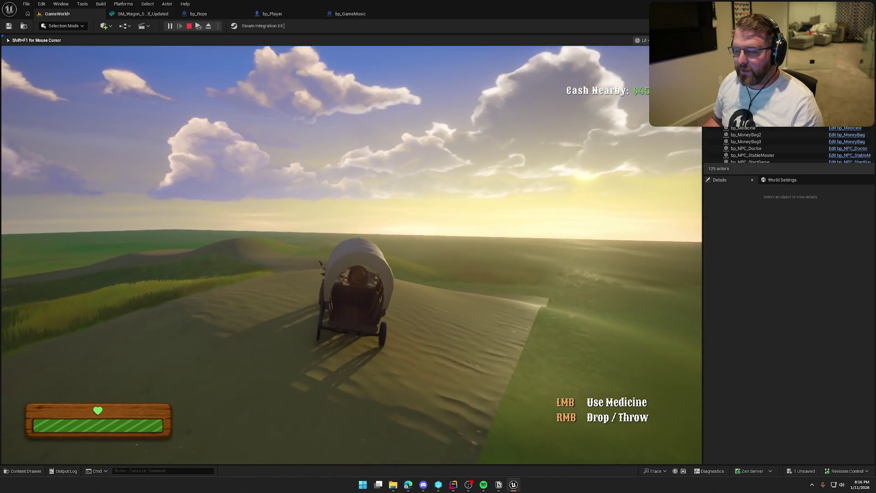
{"action": "key", "text": "w"}
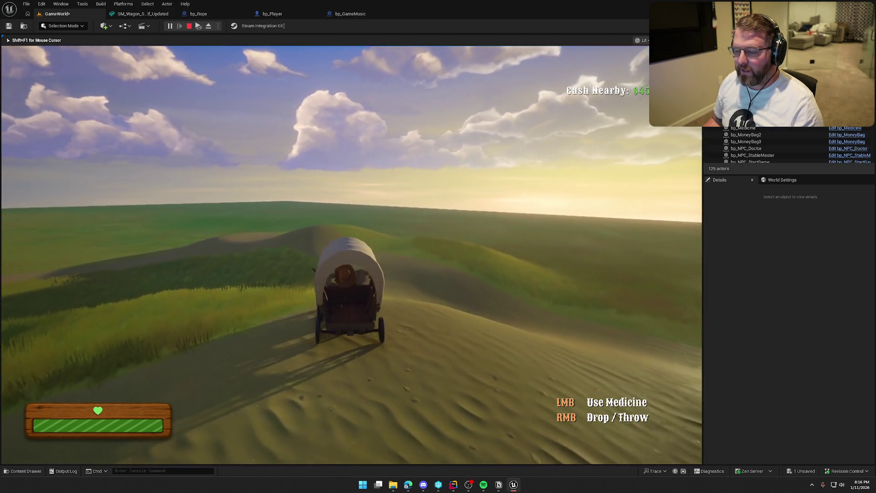
{"action": "key", "text": "w"}
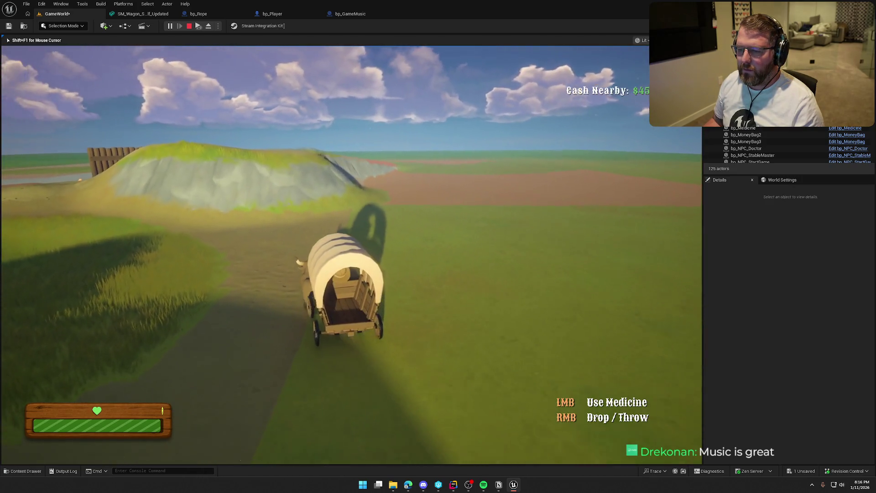
Steer the wagon up the slope and over the hilltop, then dismount
{"action": "key", "text": "a"}
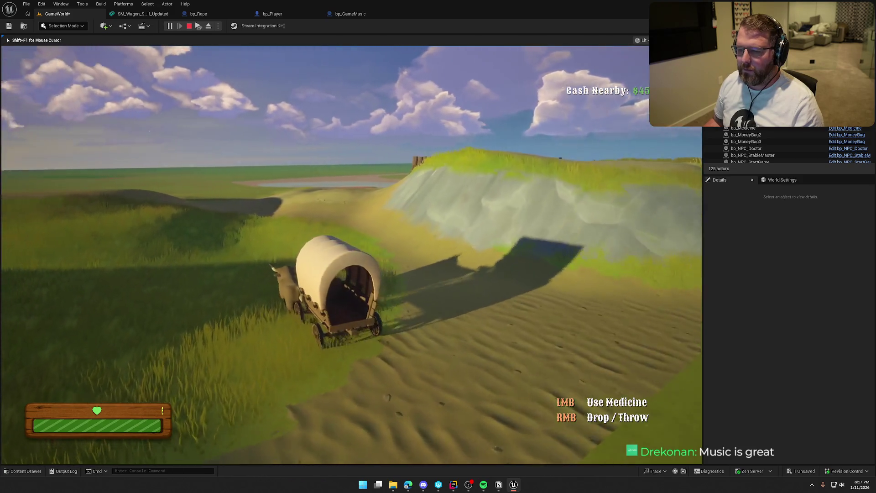
{"action": "key", "text": "d"}
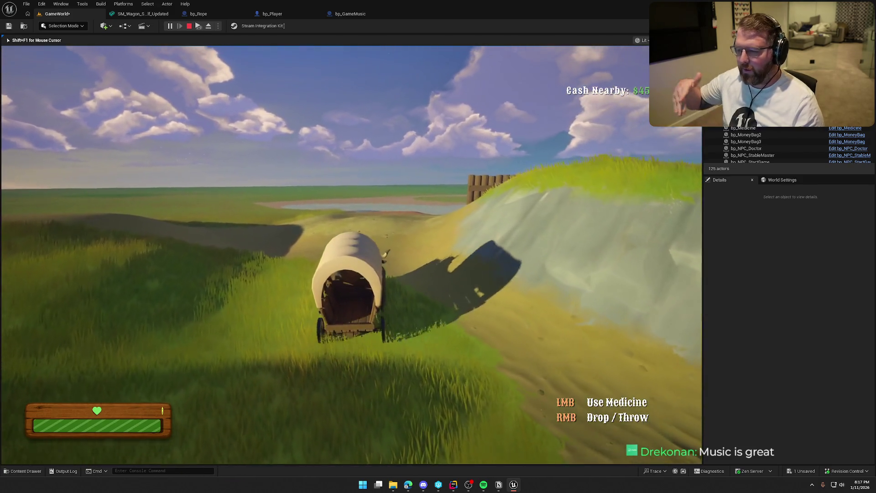
{"action": "key", "text": "d"}
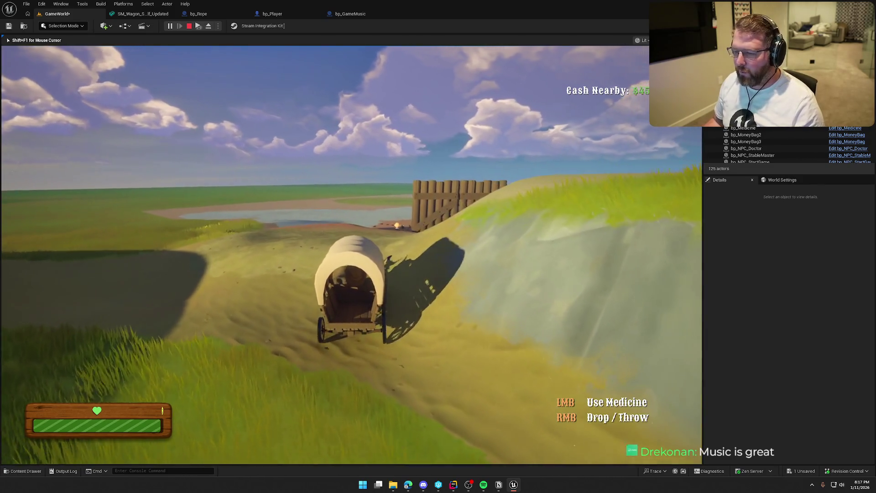
{"action": "key", "text": "d"}
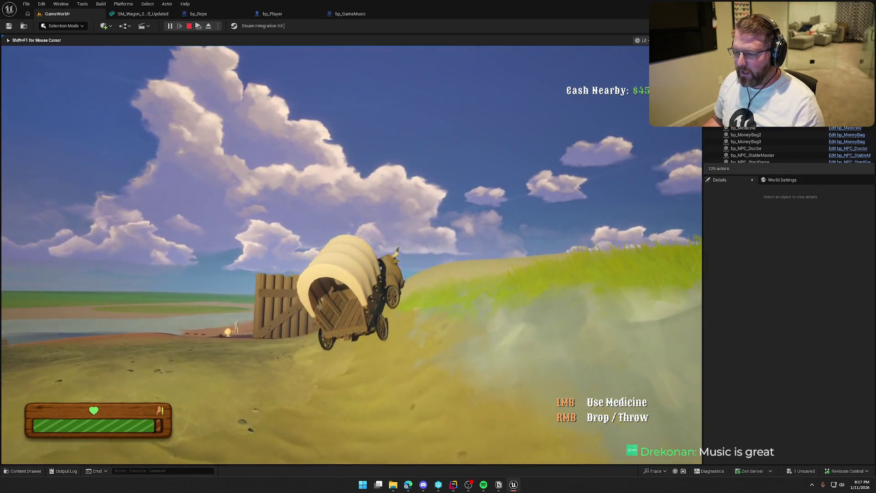
{"action": "key", "text": "w"}
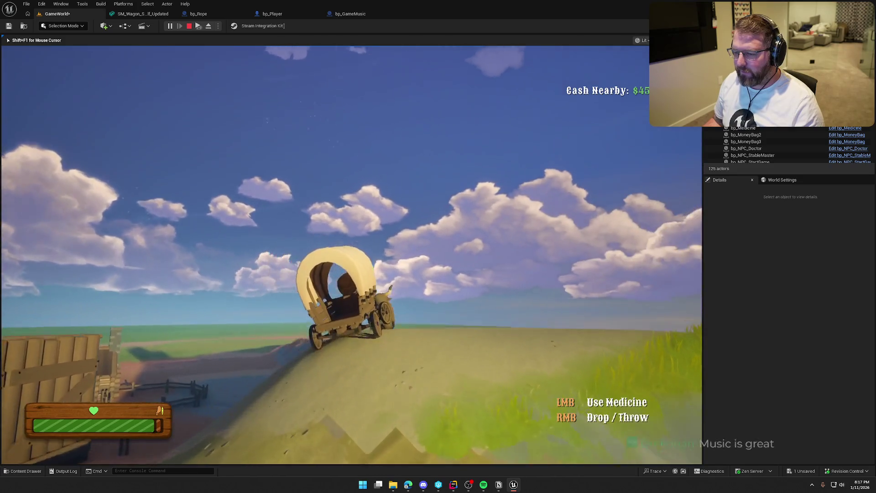
{"action": "key", "text": "a"}
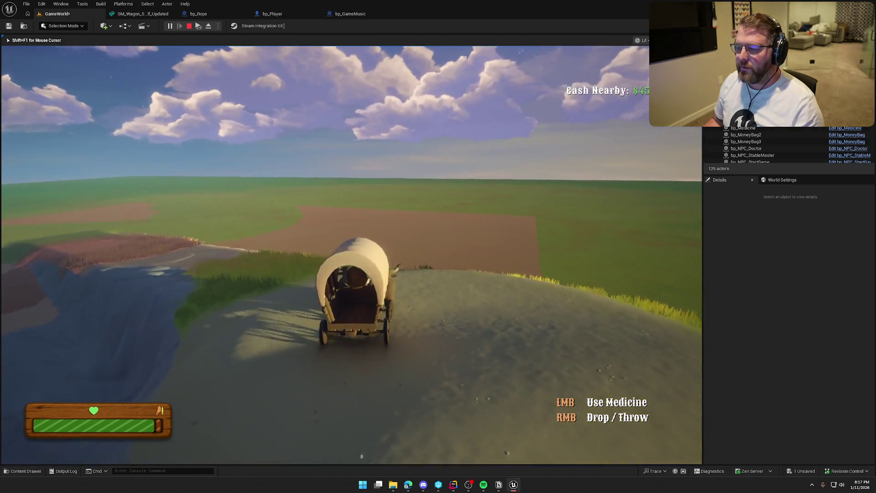
{"action": "key", "text": "e"}
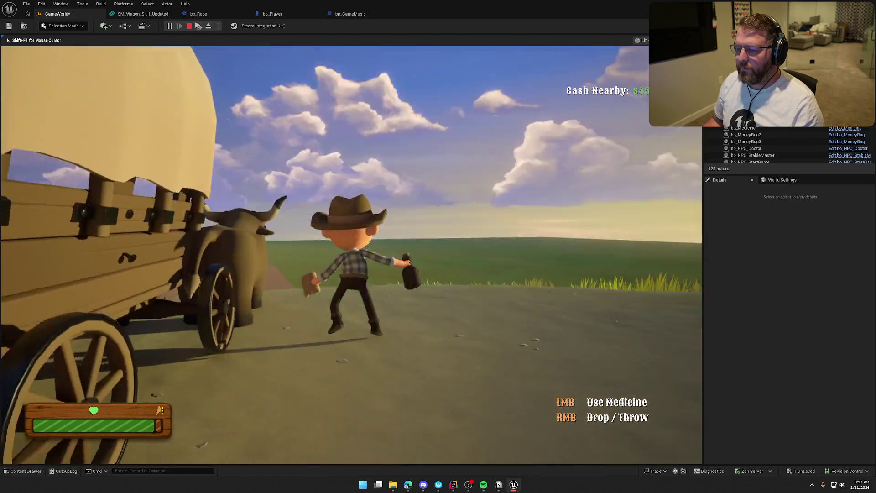
Run down to the cabin's shop table and buy two $5 items
{"action": "key", "text": "w"}
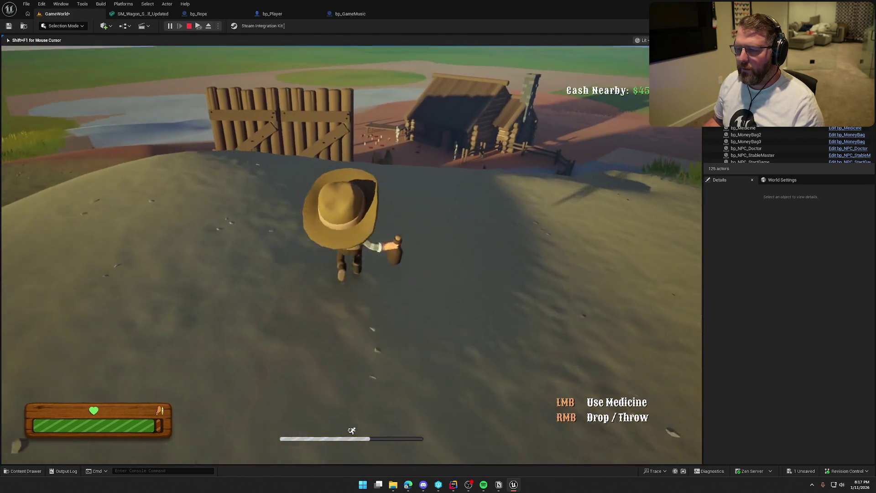
{"action": "key", "text": "w"}
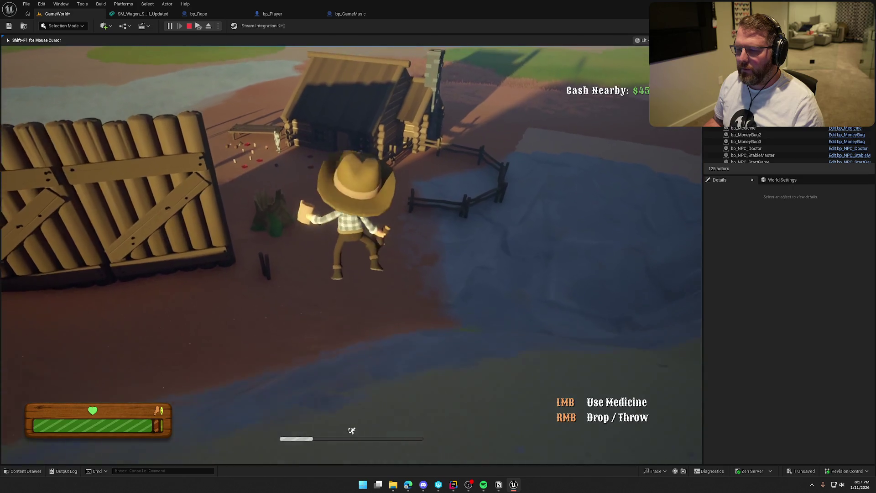
{"action": "key", "text": "w"}
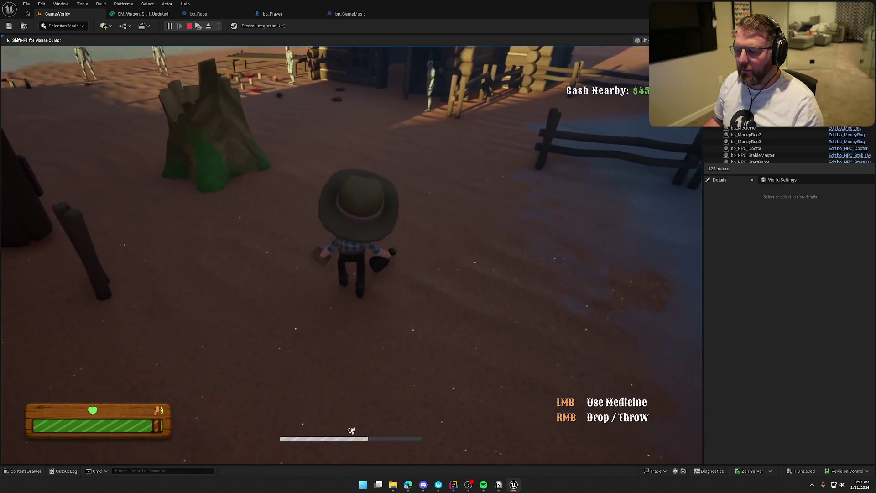
{"action": "key", "text": "w"}
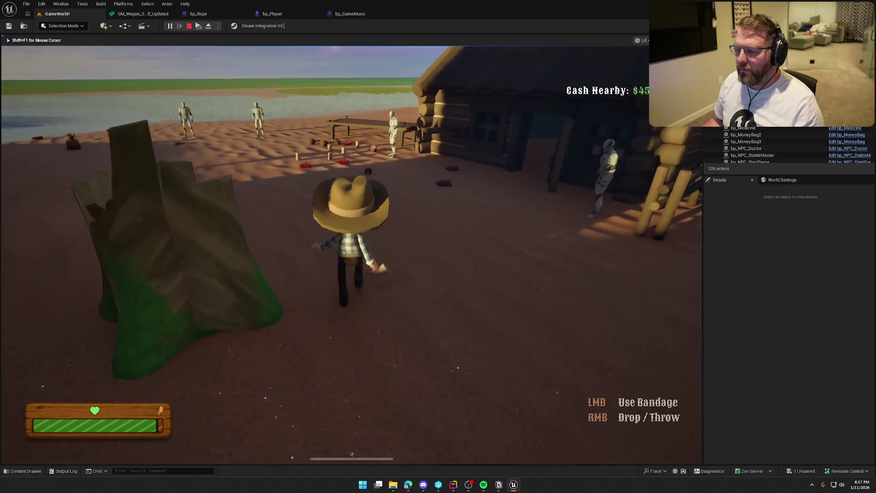
{"action": "key", "text": "w"}
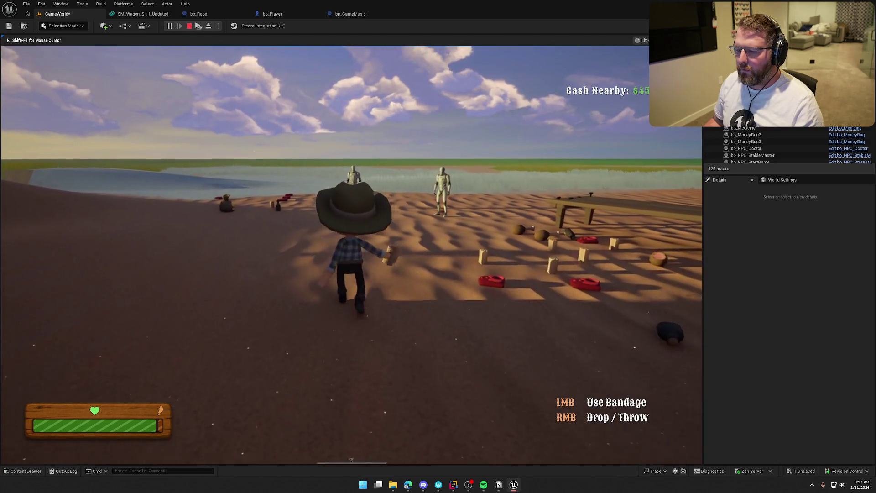
{"action": "key", "text": "w"}
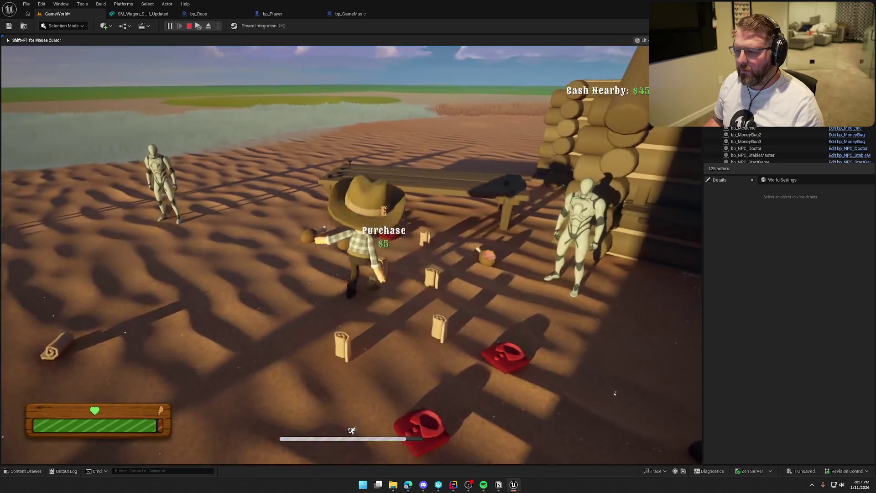
{"action": "key", "text": "e"}
Run toward the lake, then sprint back out through the barn doors and wooden gate
{"action": "key", "text": "w"}
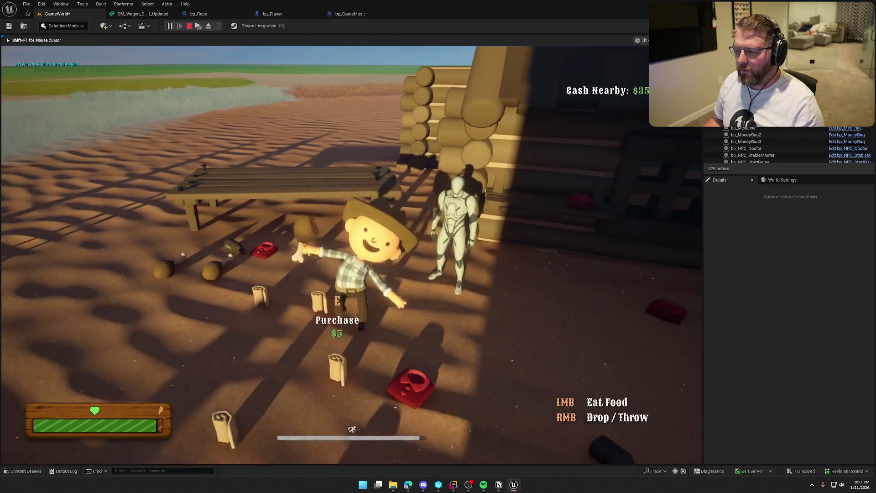
{"action": "key", "text": "w"}
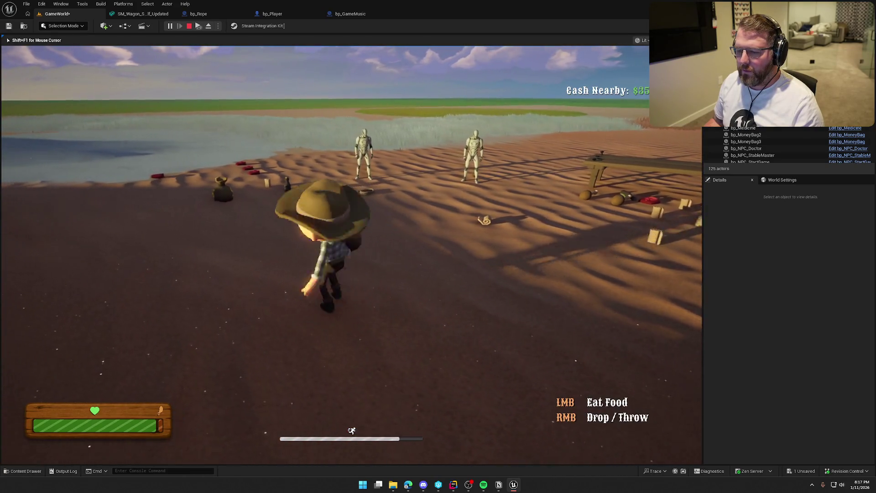
{"action": "key", "text": "w"}
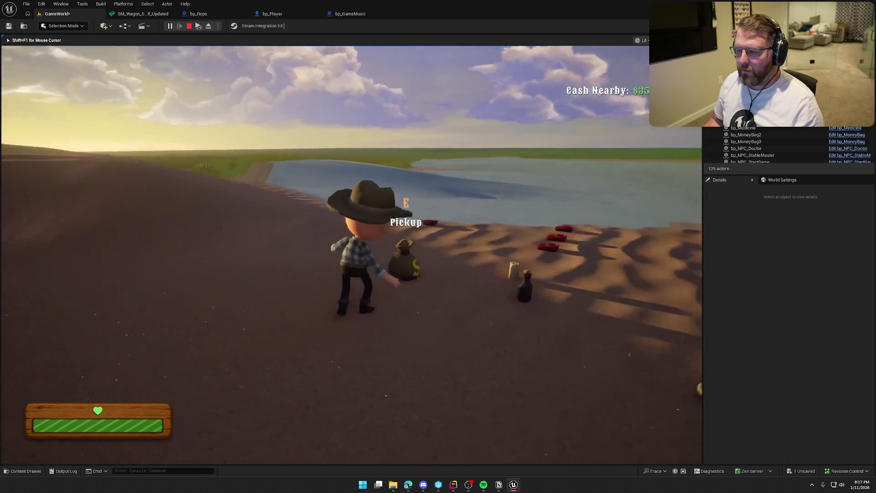
{"action": "key", "text": "shift"}
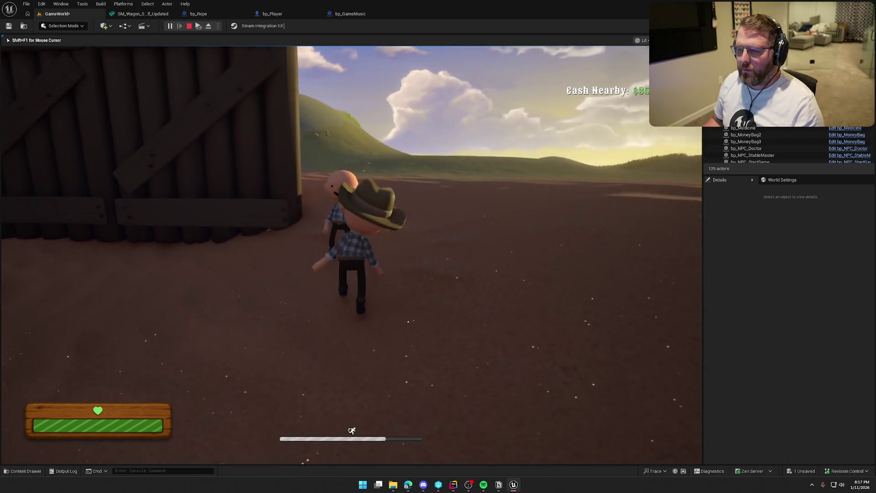
{"action": "key", "text": "w"}
{"action": "key", "text": "w"}
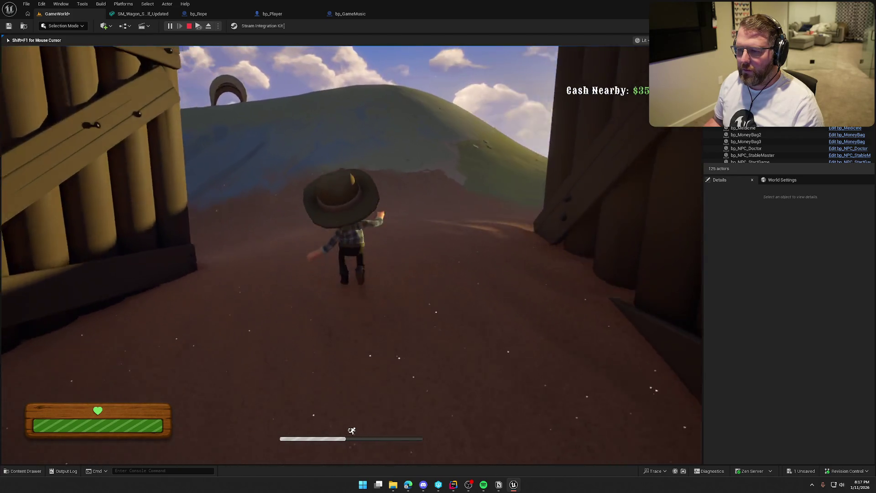
{"action": "key", "text": "w"}
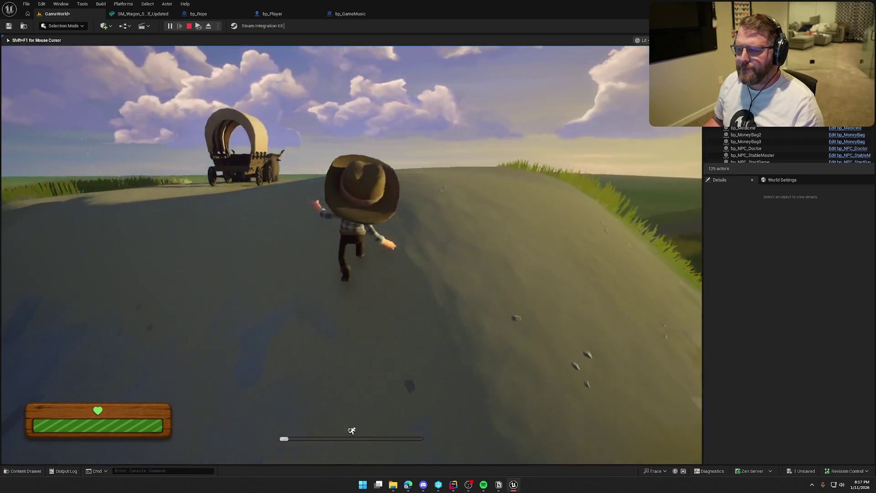
{"action": "key", "text": "w"}
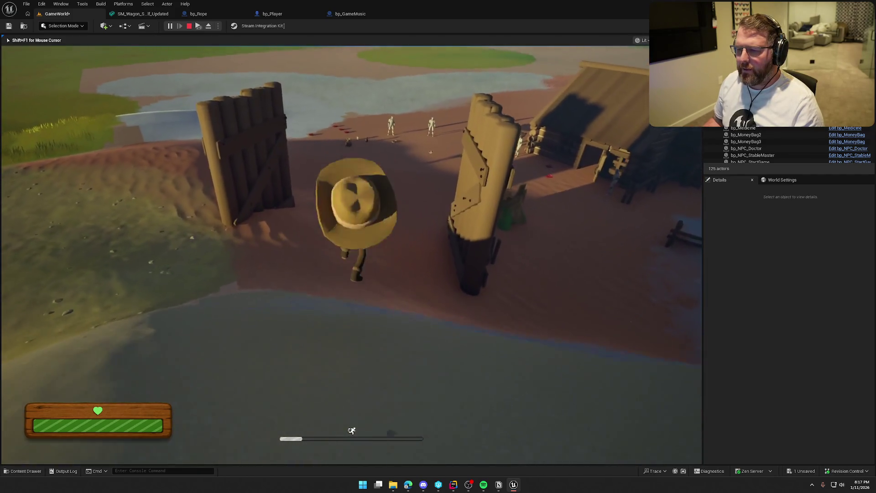
{"action": "key", "text": "w"}
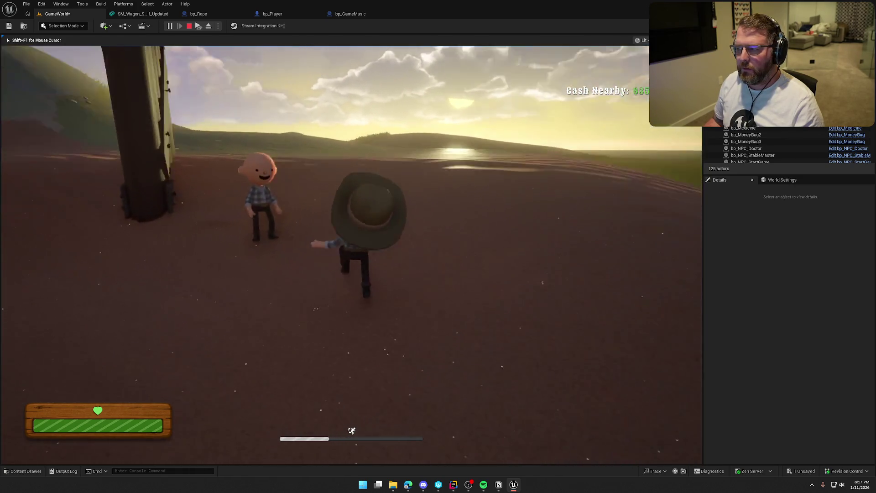
Run over the grassy hill to the covered ox wagon and board it to drive toward town
{"action": "key", "text": "w"}
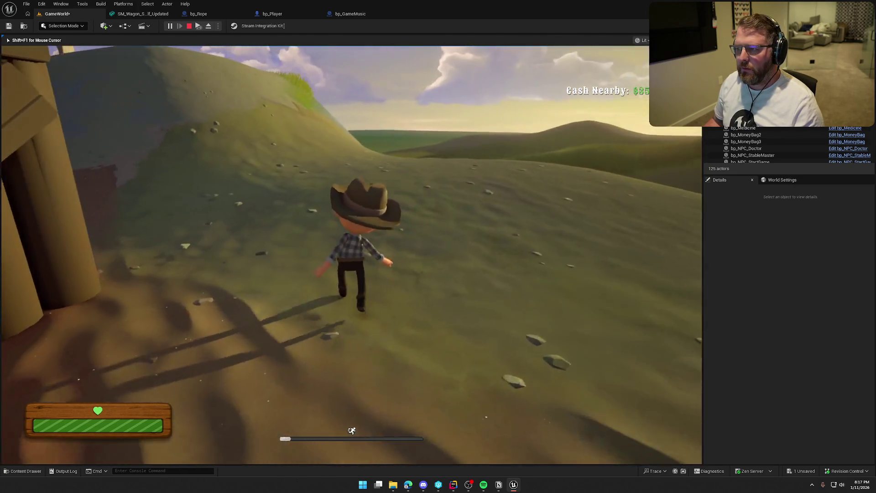
{"action": "key", "text": "w"}
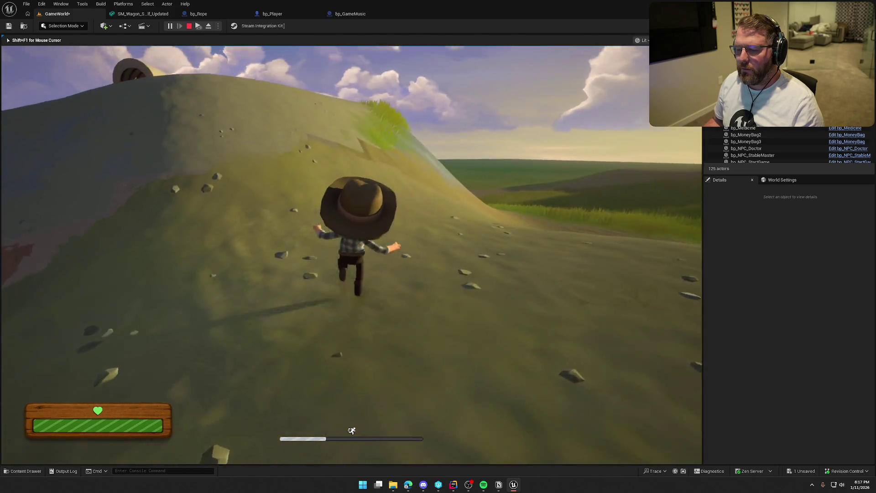
{"action": "key", "text": "w"}
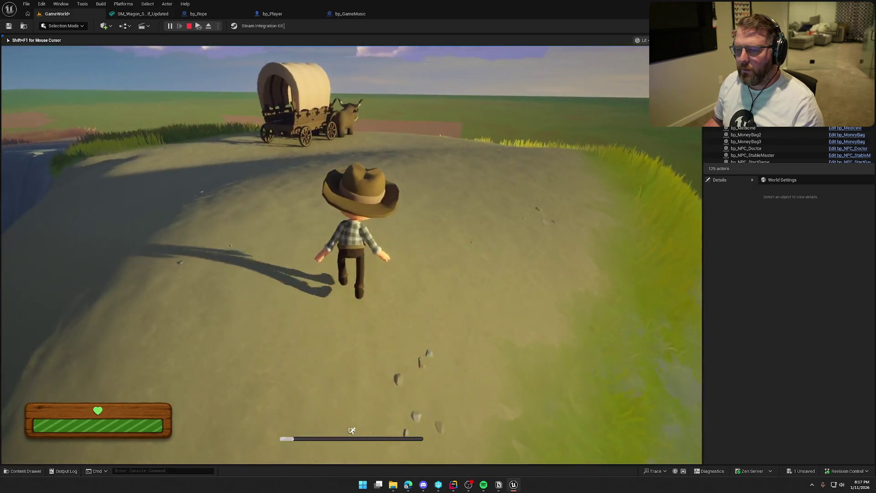
{"action": "key", "text": "w"}
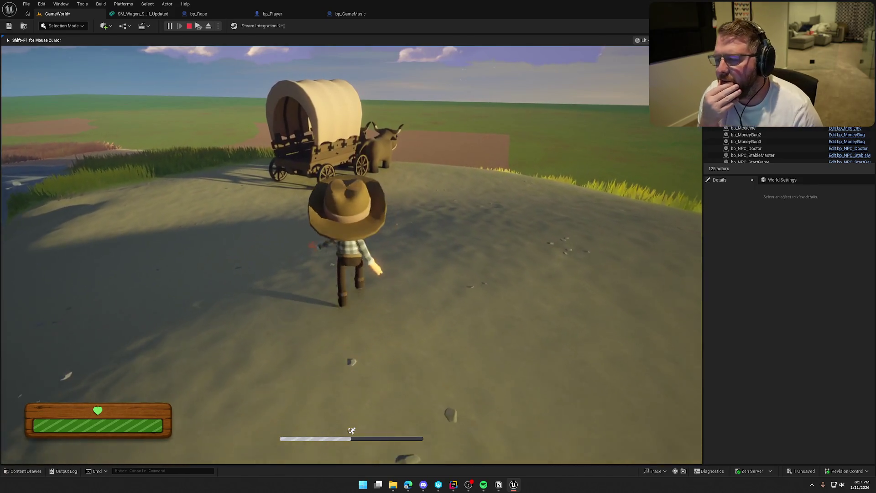
{"action": "key", "text": "w"}
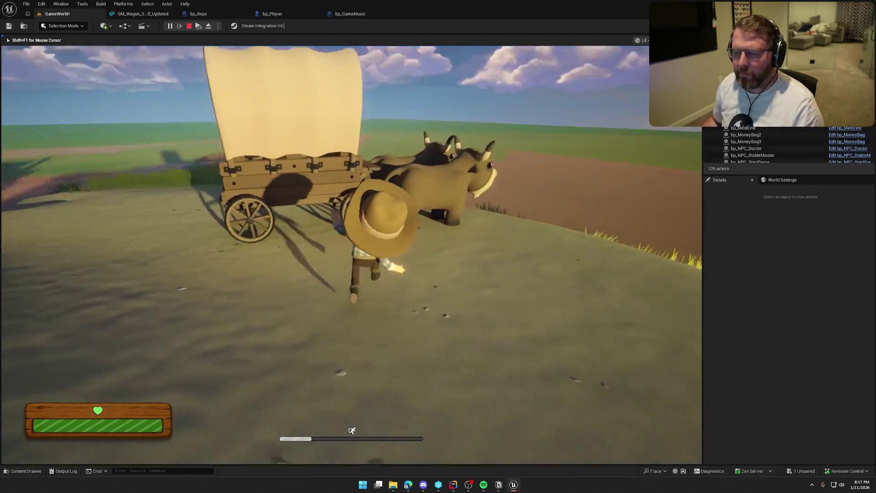
{"action": "key", "text": "e"}
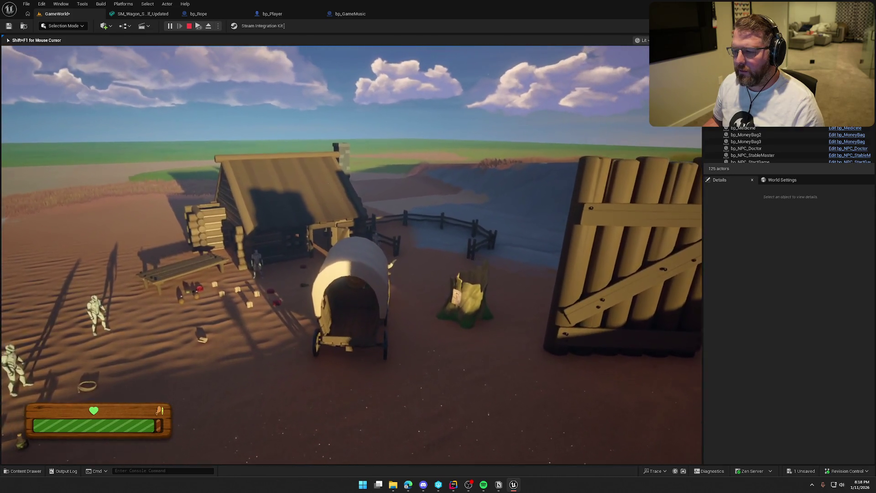
Run to the ox wagon in town, step toward a shop item, and return to the wagon
{"action": "key", "text": "shift+w"}
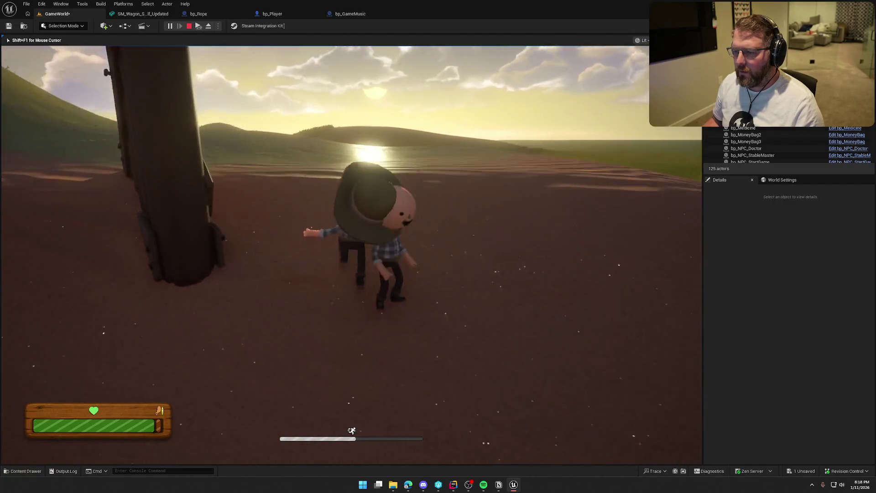
{"action": "key", "text": "shift+w"}
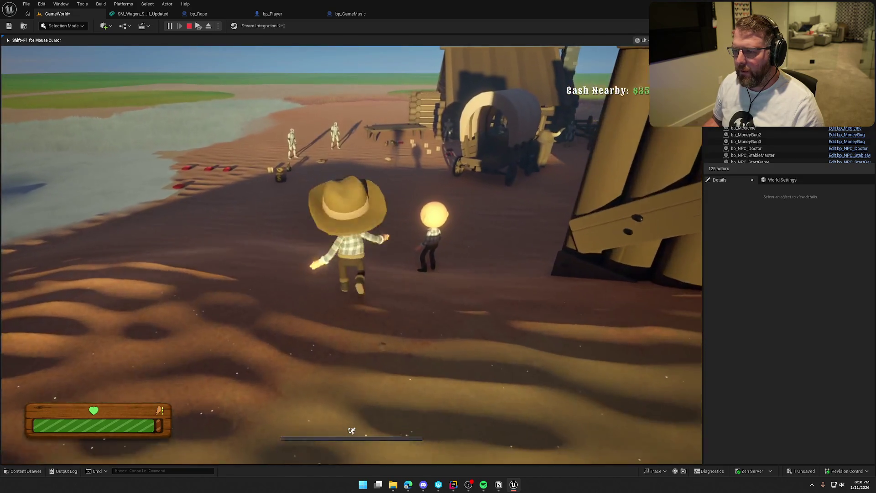
{"action": "key", "text": "w"}
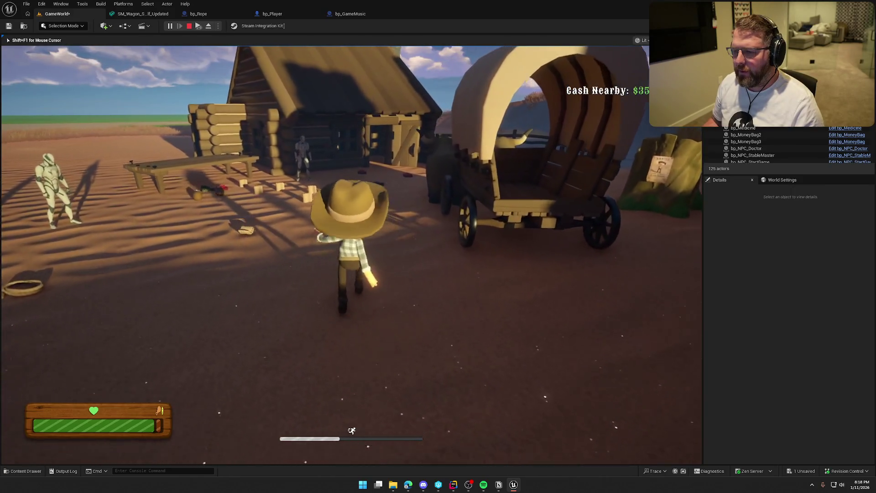
{"action": "key", "text": "shift+w"}
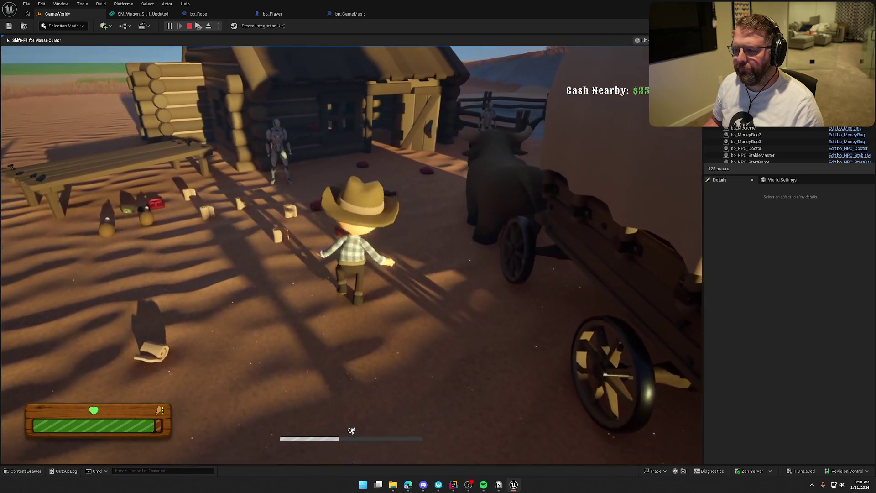
{"action": "key", "text": "s"}
{"action": "key", "text": "shift+w"}
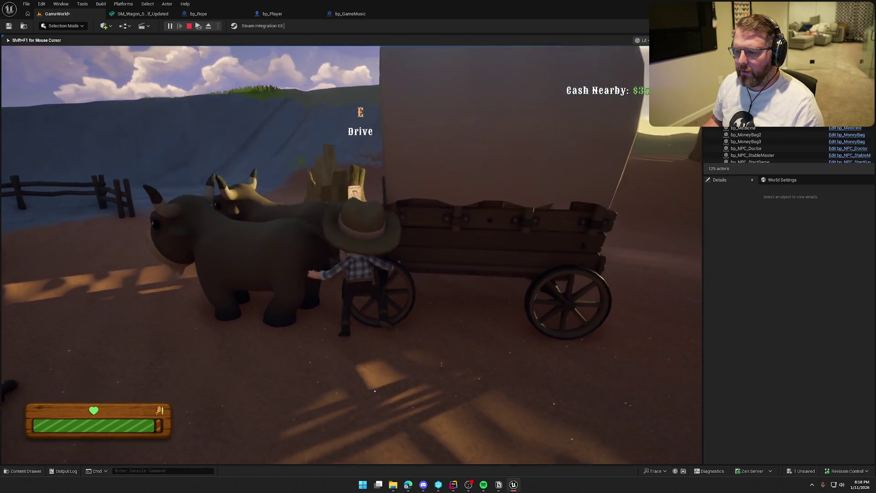
{"action": "key", "text": "s"}
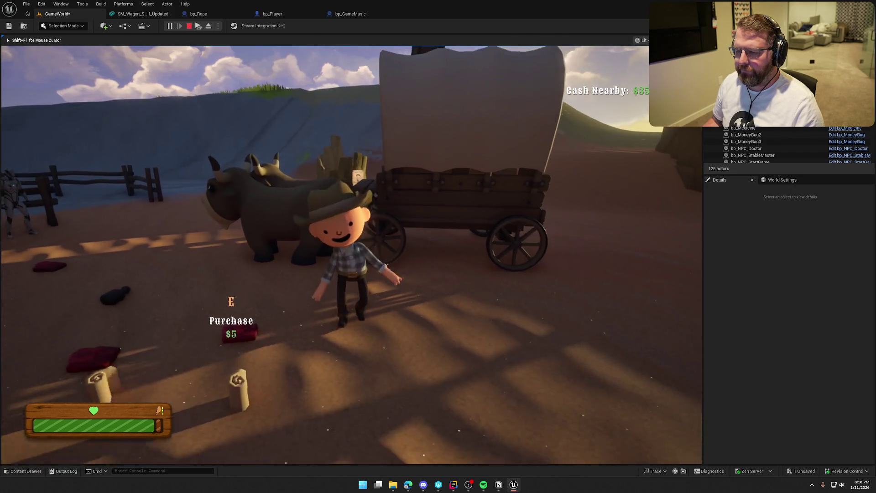
{"action": "key", "text": "w"}
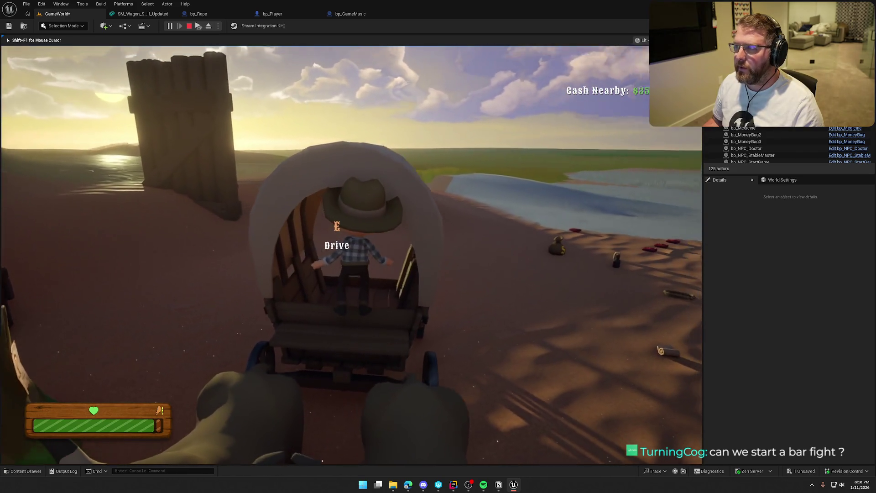
Run past the building, jump onto the bench, reach the merchant, then stop the play-test
{"action": "key", "text": "shift+w"}
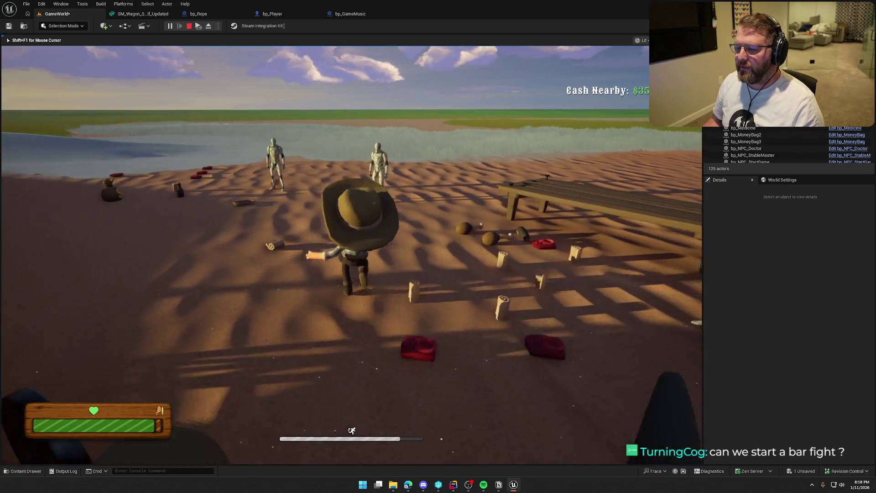
{"action": "key", "text": "space"}
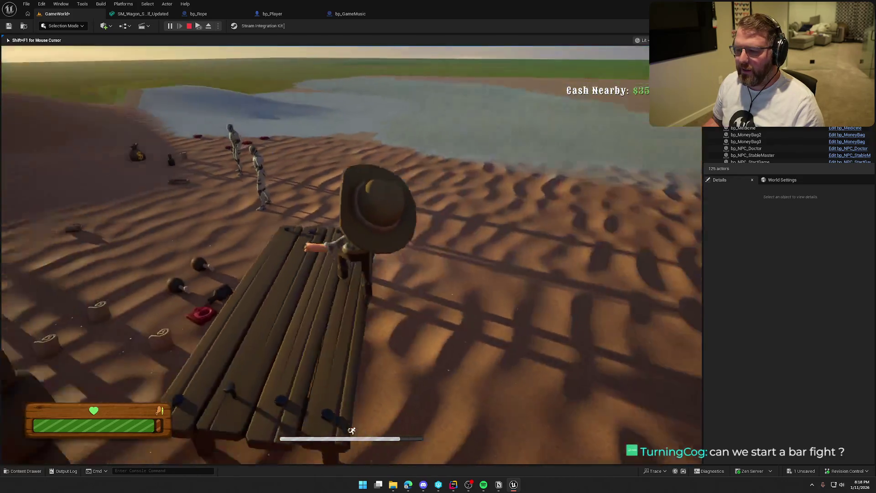
{"action": "key", "text": "w"}
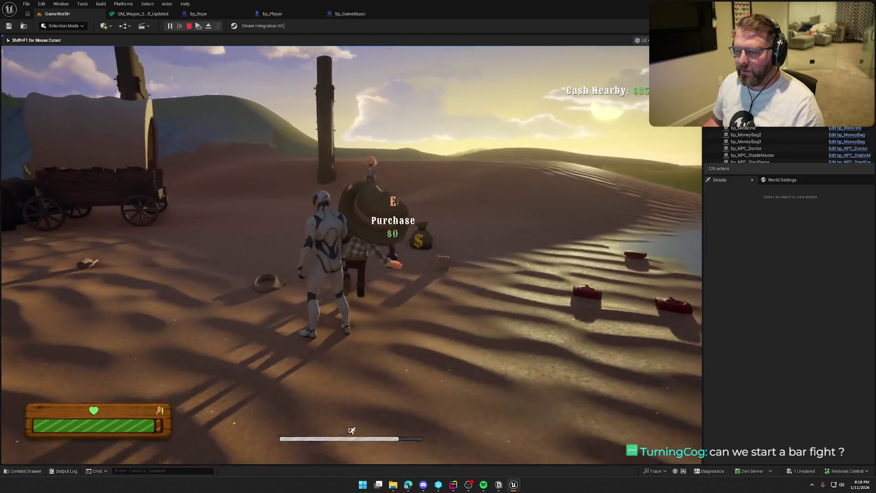
{"action": "key", "text": "s"}
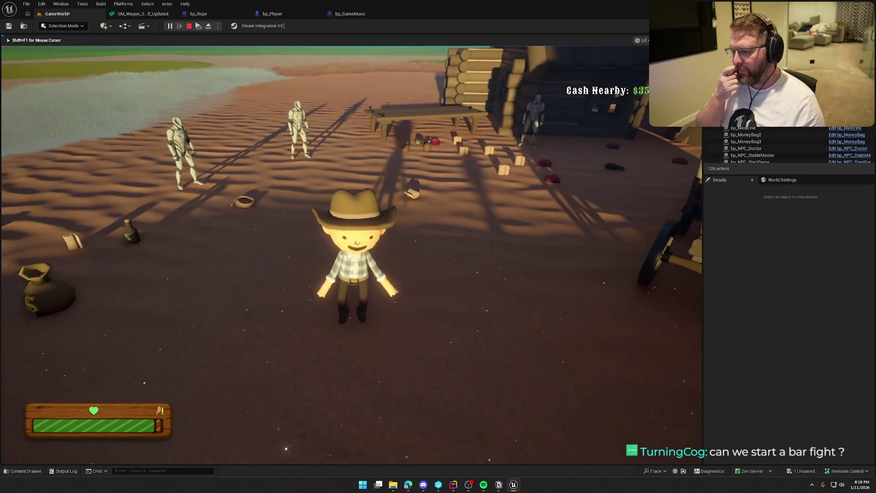
{"action": "key", "text": "Escape"}
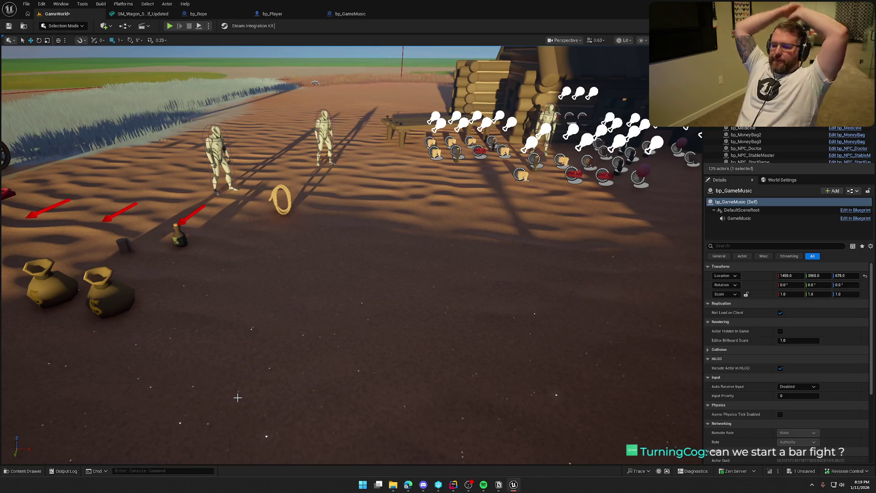
Switch from the bp_GameMusic tab back to GameWorld and save all changes
{"action": "left_click", "coordinate": [347, 17]}
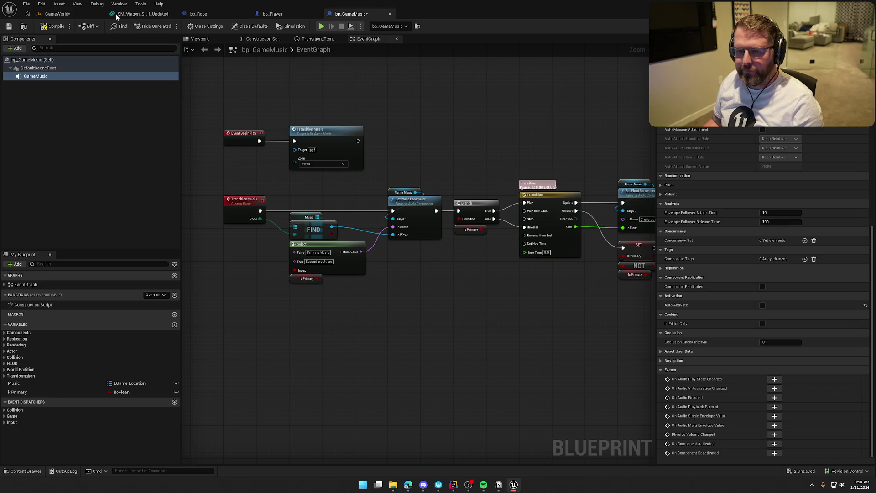
{"action": "left_click", "coordinate": [58, 14]}
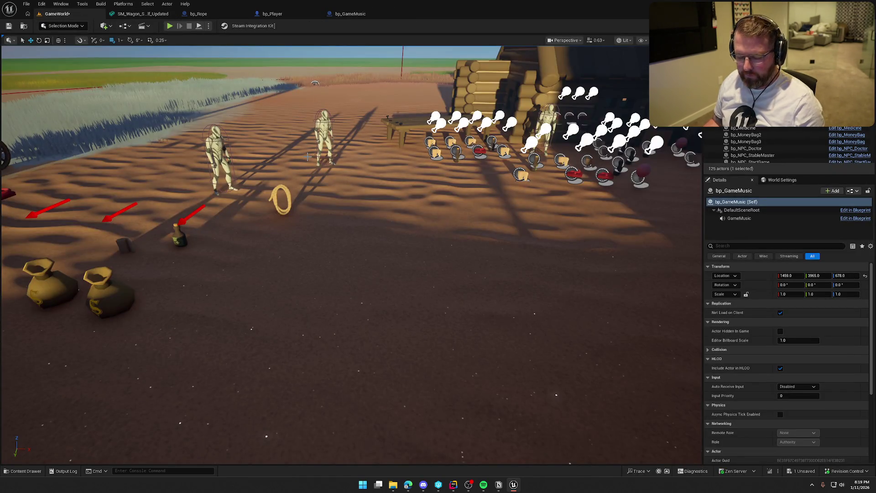
{"action": "key", "text": "ctrl+s"}
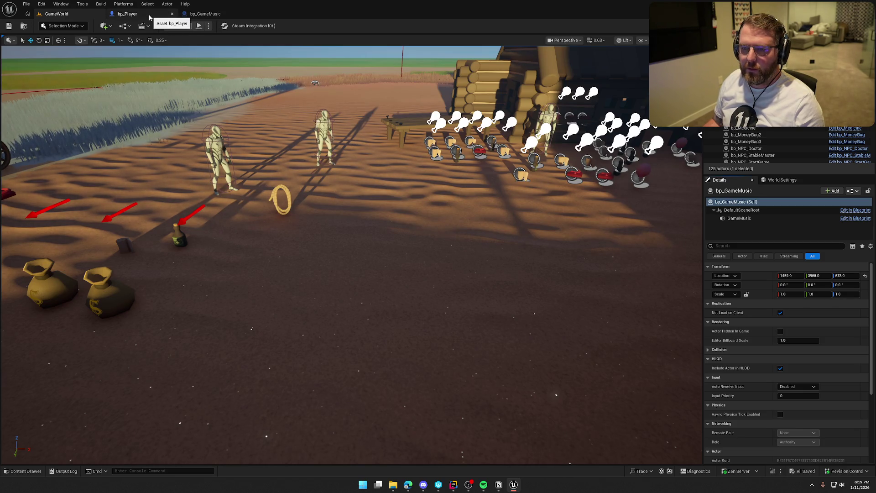
Raise the viewport camera over the cabin and preview it in game view
{"action": "mouse_move", "coordinate": [319, 228]}
{"action": "left_mouse_down"}
{"action": "mouse_move", "coordinate": [319, 256]}
{"action": "mouse_move", "coordinate": [310, 223]}
{"action": "mouse_move", "coordinate": [366, 189]}
{"action": "left_mouse_up"}
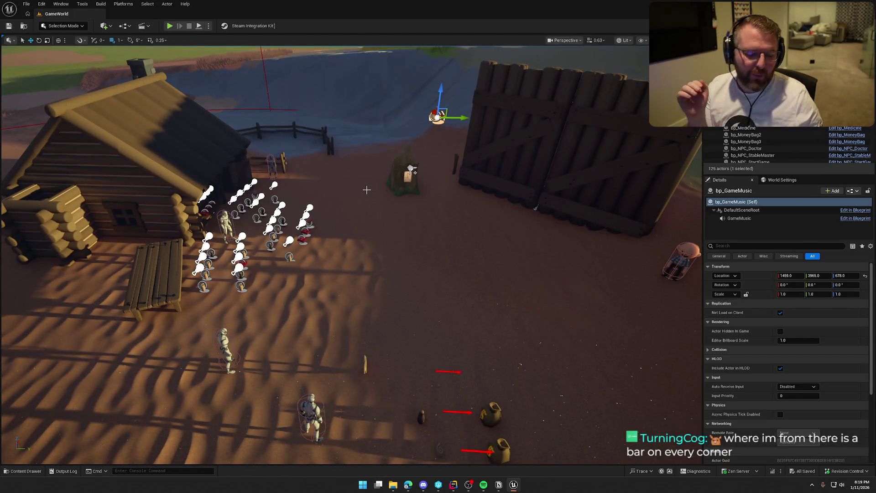
{"action": "scroll", "coordinate": [366, 190], "scroll_direction": "up", "scroll_amount": 3}
{"action": "key", "text": "g"}
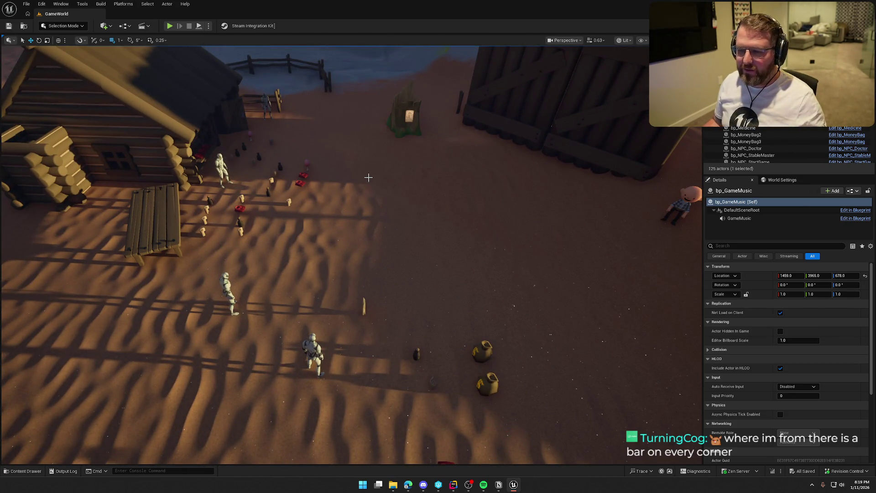